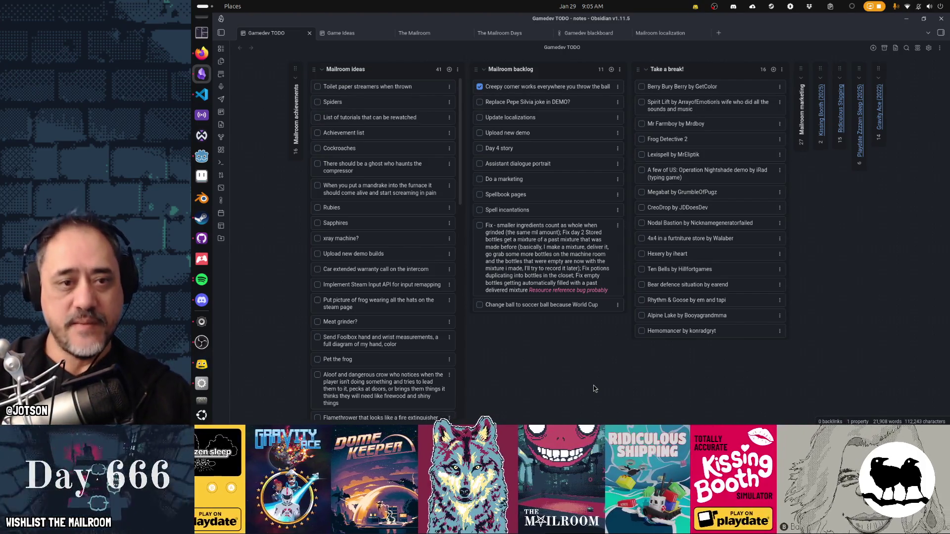
- Bring Godot to the front, stop the running Mailroom game and relaunch it
key("alt+Tab")
left_click(541, 233)
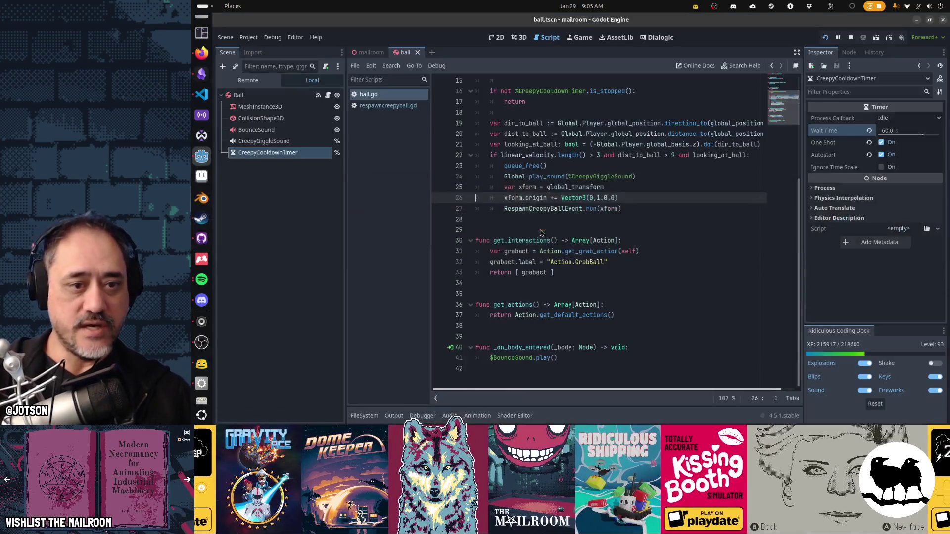
key("F8")
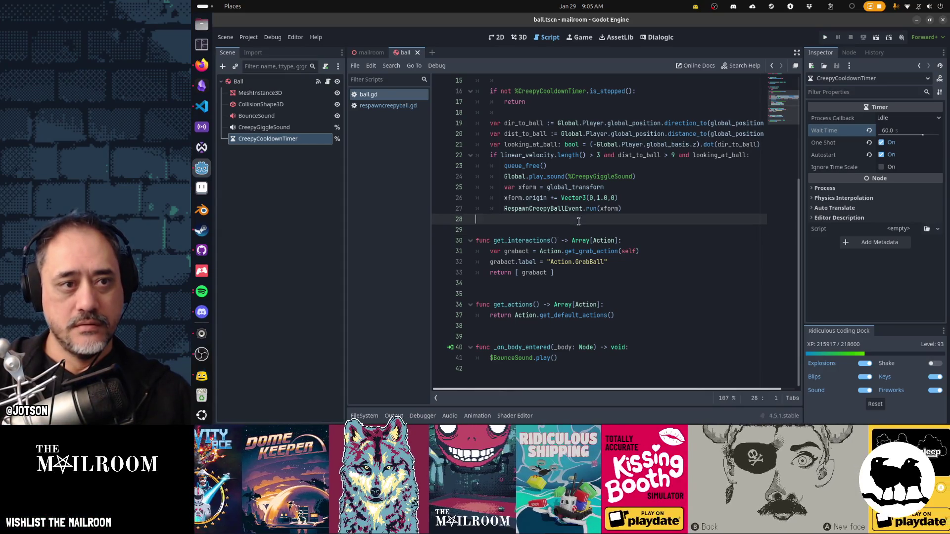
key("F5")
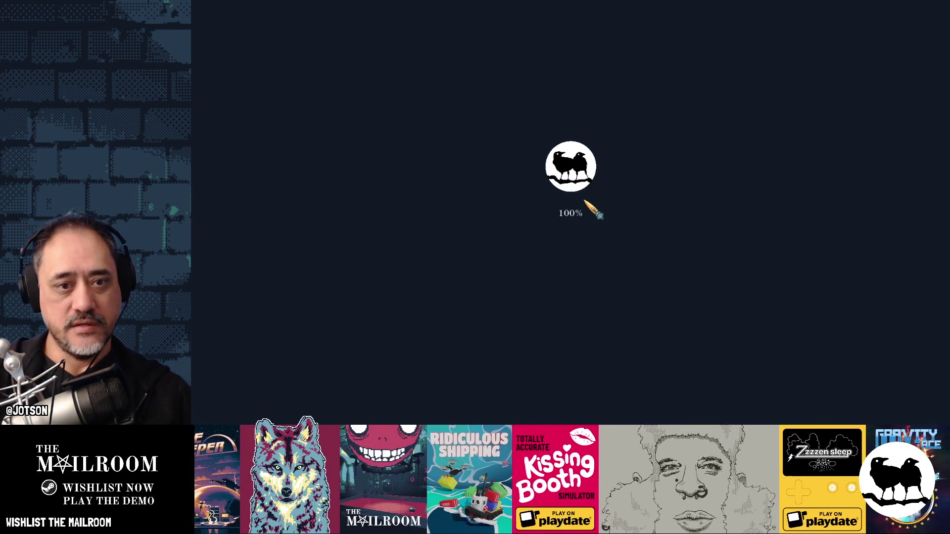
- Play the demo from the testing menu, skip ahead via the console, and inspect the doorway
key("t")
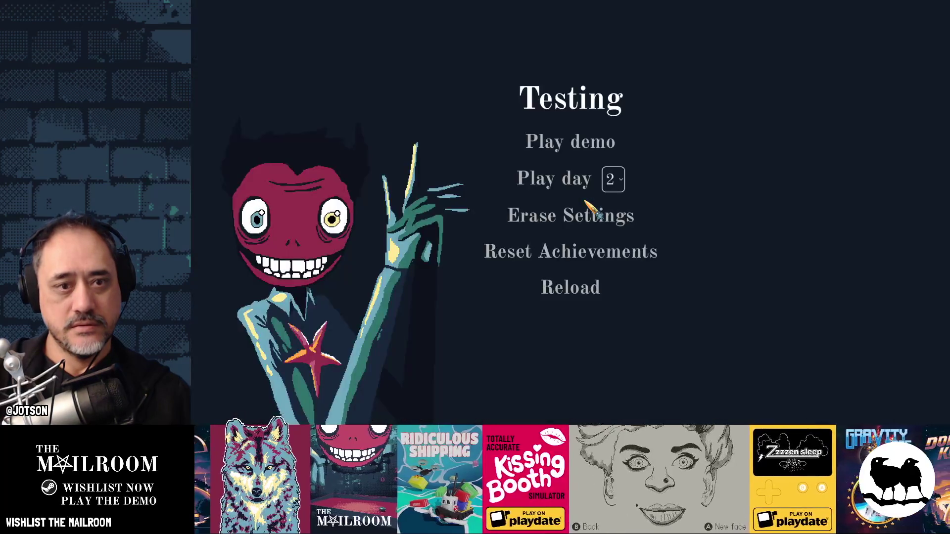
left_click(596, 145)
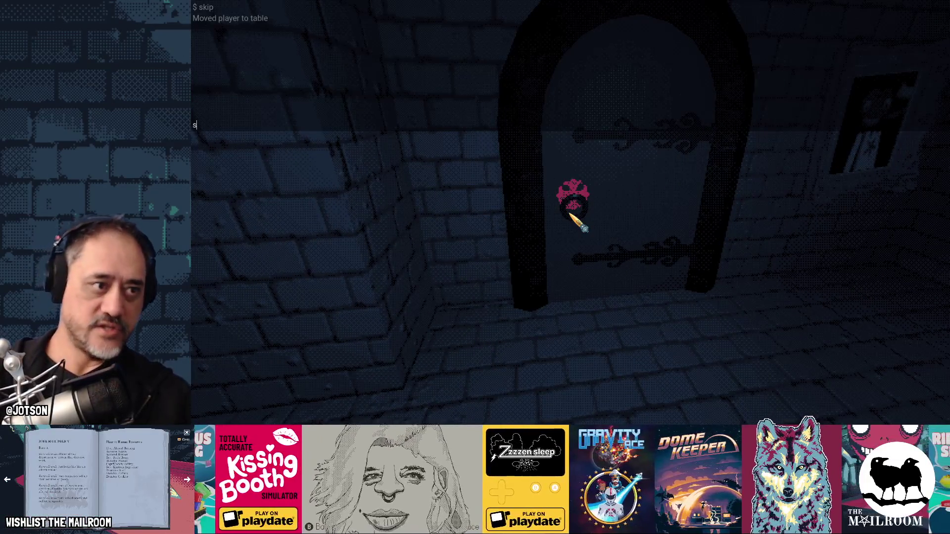
key("Escape")
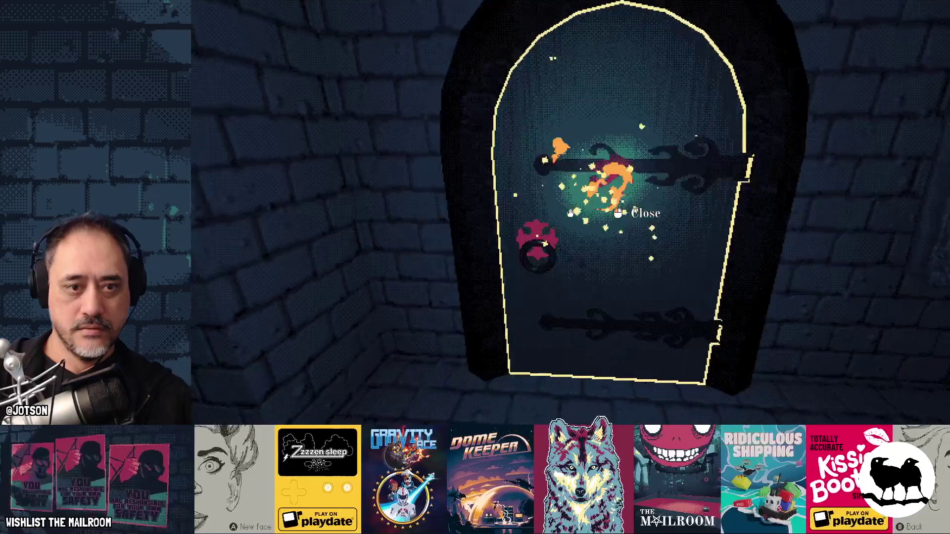
left_click(570, 213)
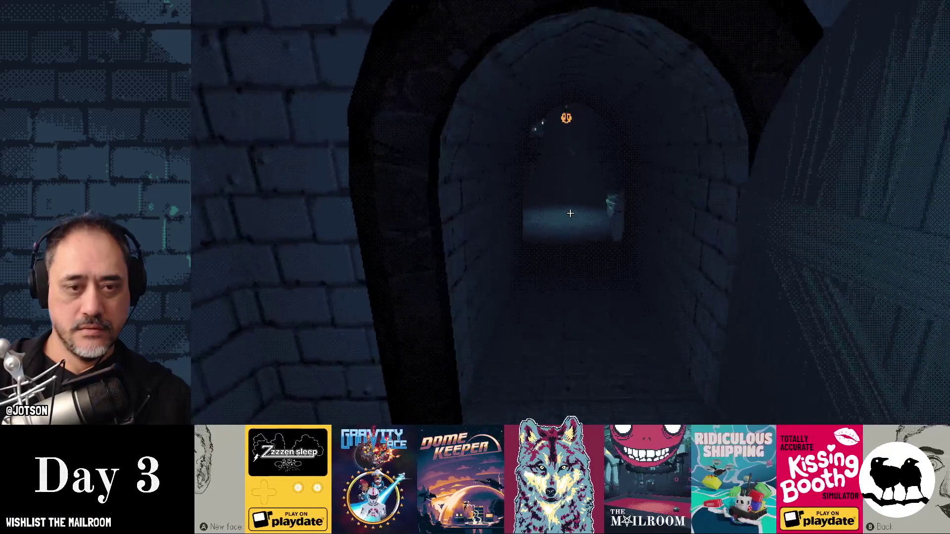
- Walk into the Security Office, then pick up and drop a letter beneath the board
key("w")
key("w")
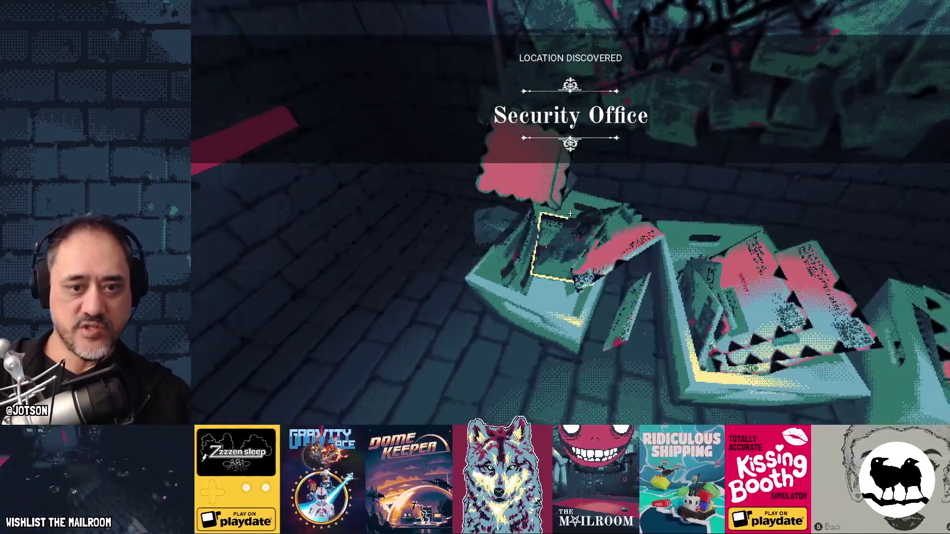
mouse_move(570, 213)
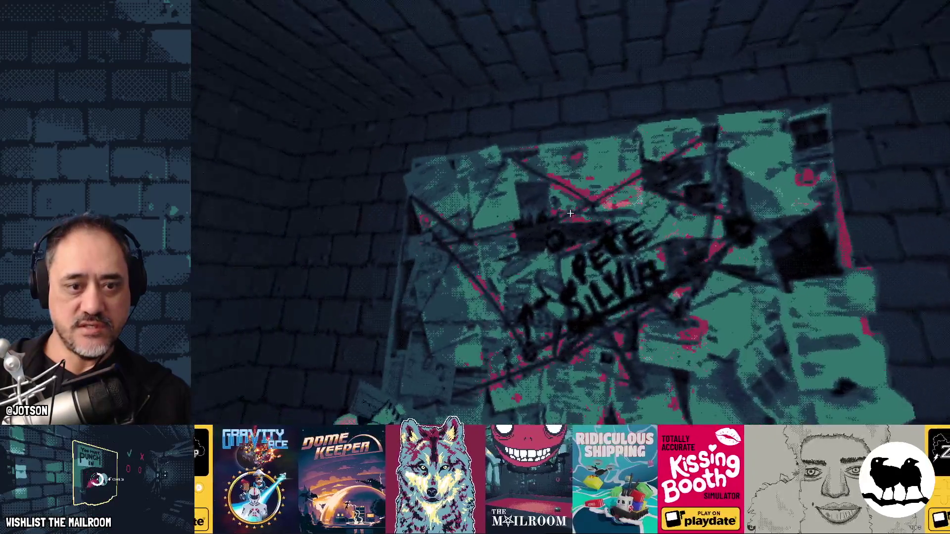
key("s")
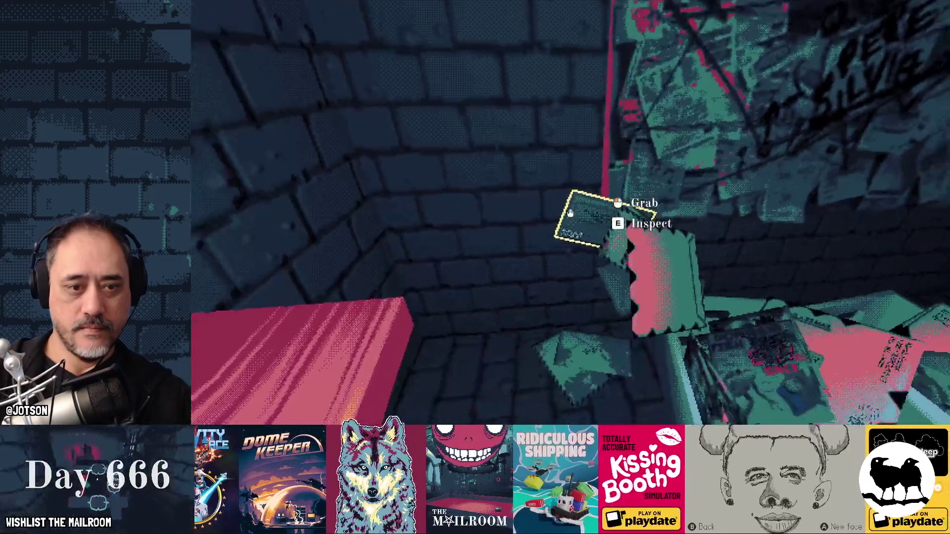
left_click(570, 214)
mouse_move(570, 213)
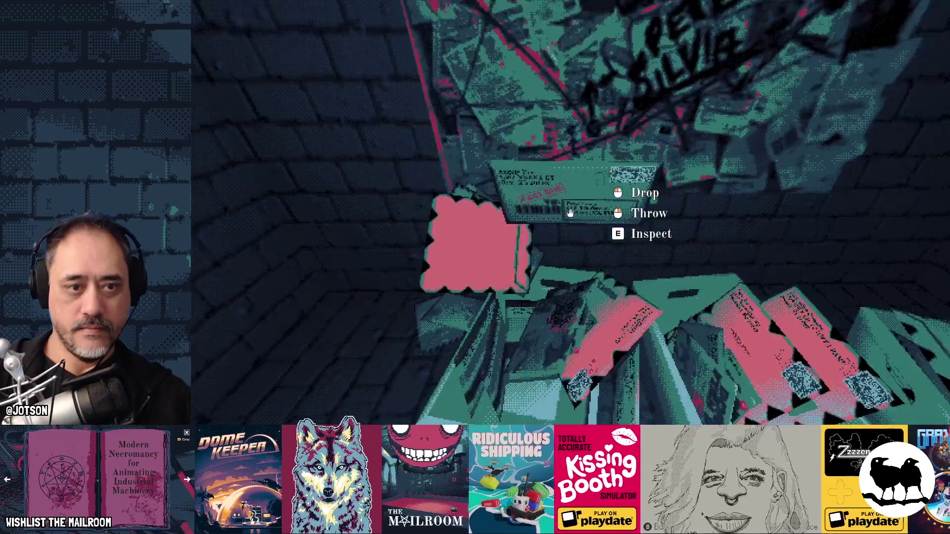
left_click(570, 213)
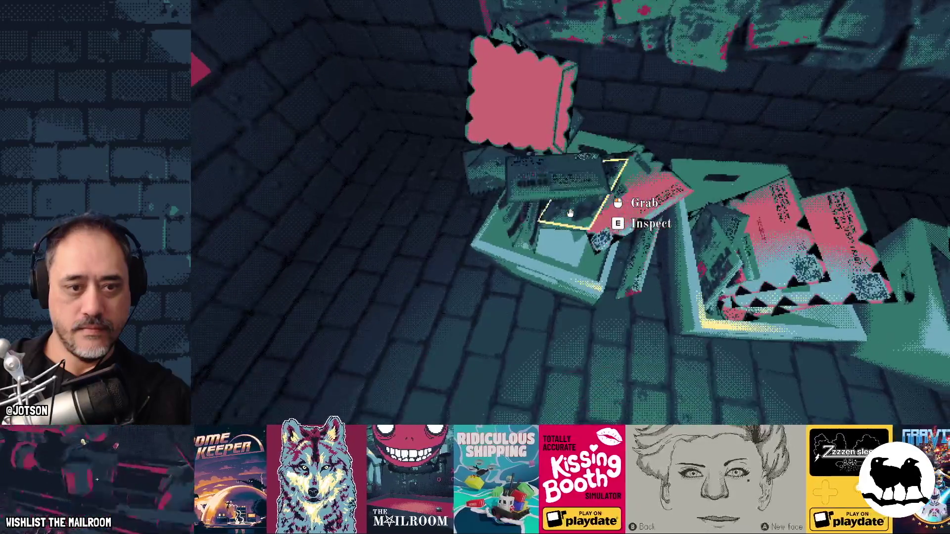
- Inspect the fish sale flyer, envelopes and a letter from the pile, then quit the game
key("e")
mouse_move(570, 214)
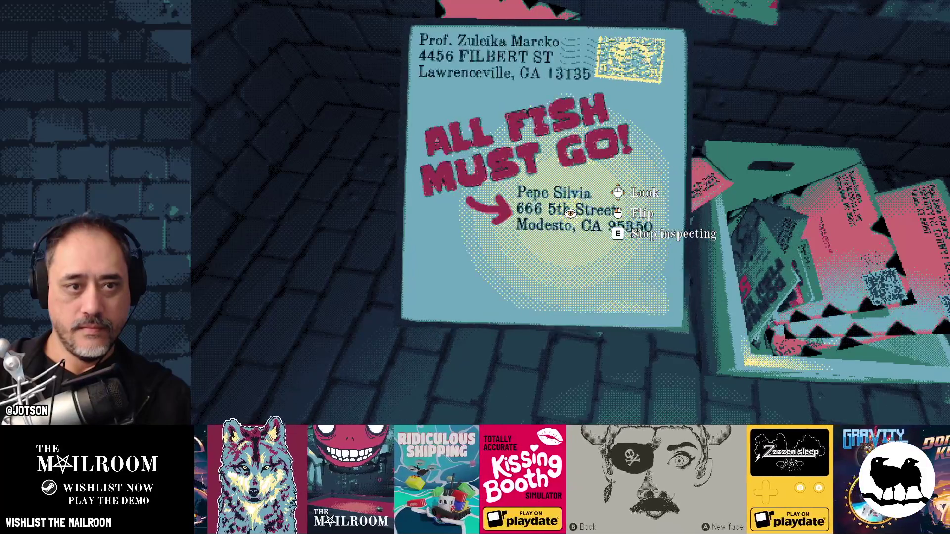
key("e")
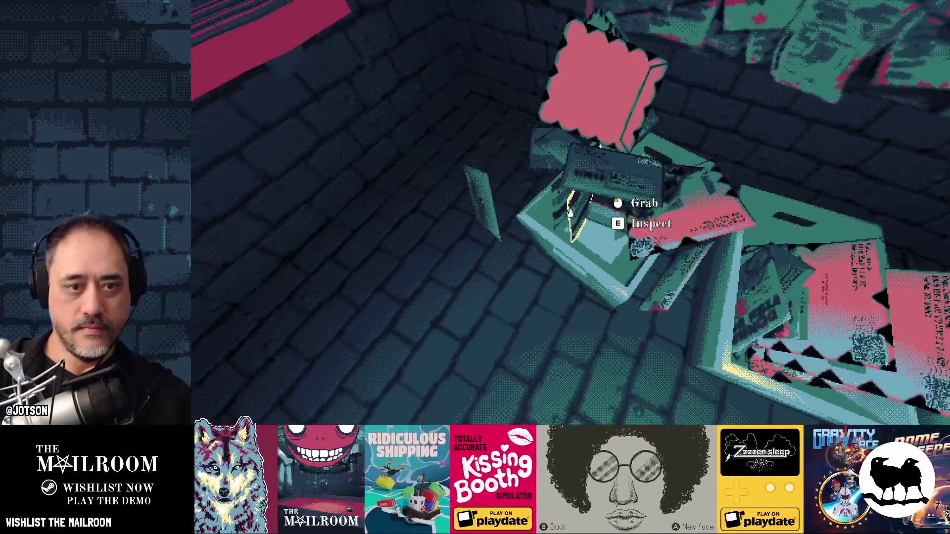
key("e")
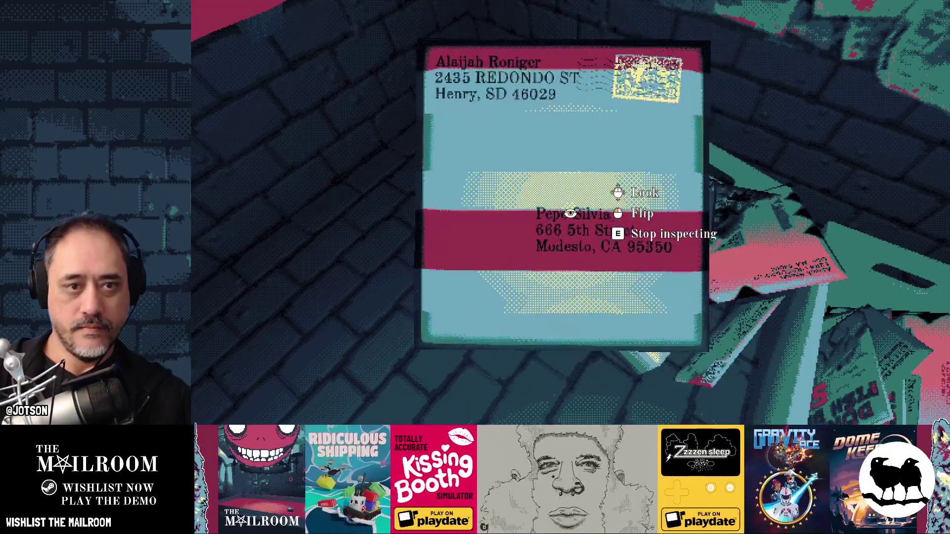
key("e")
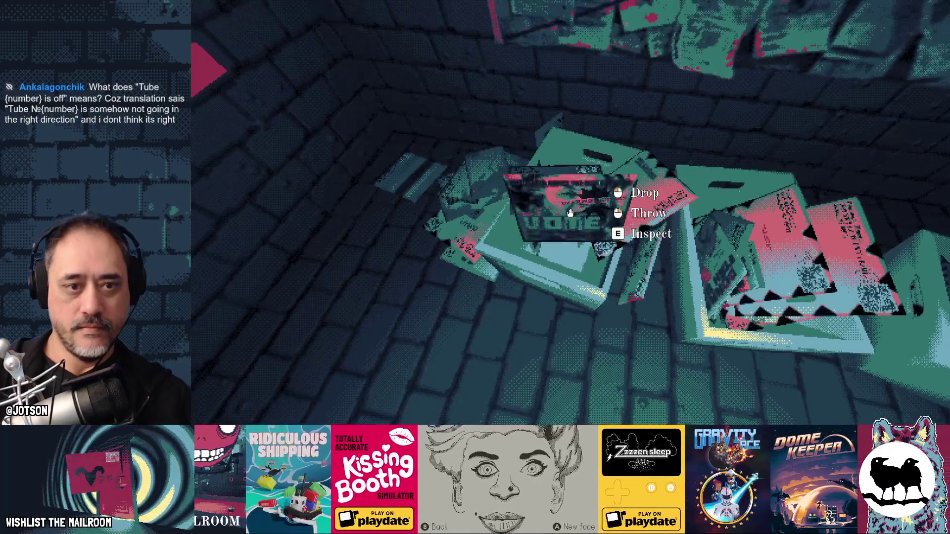
key("e")
key("e")
left_click(570, 213)
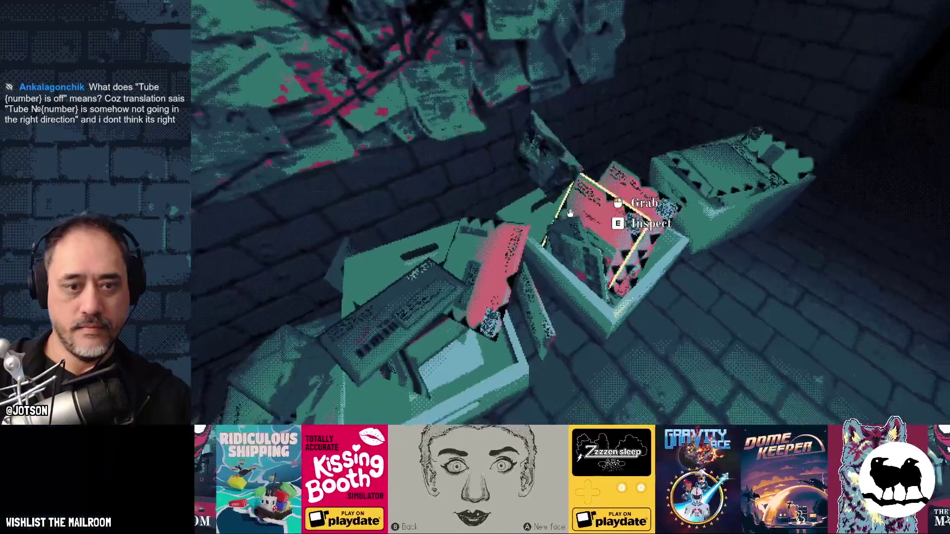
key("e")
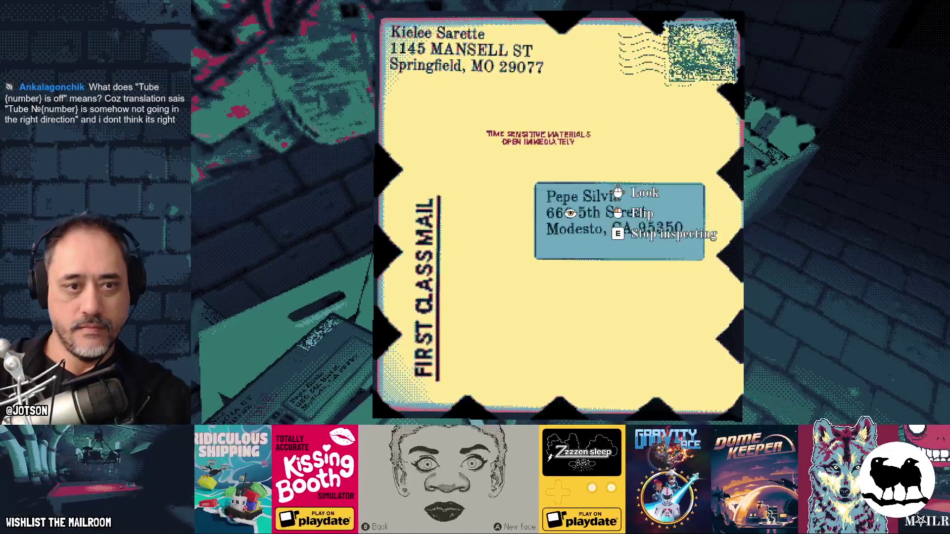
key("e")
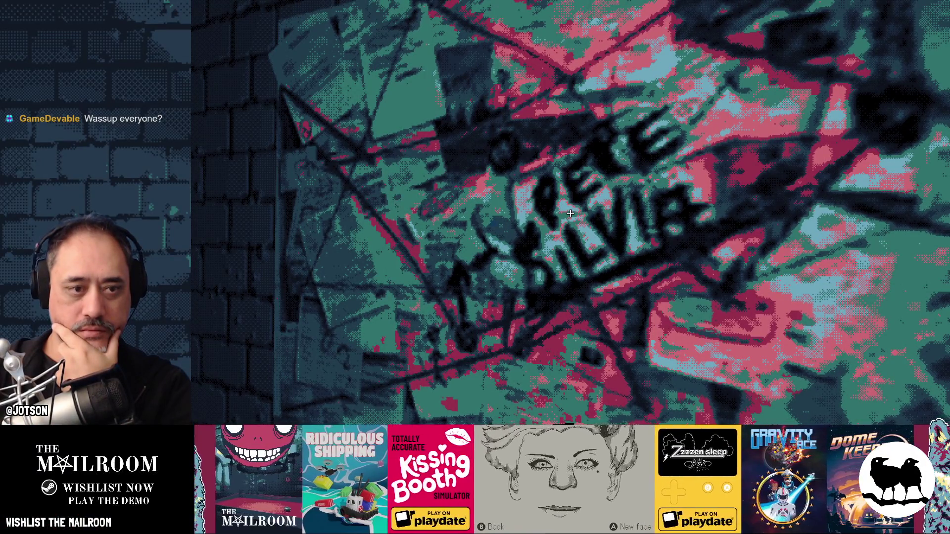
key("F8")
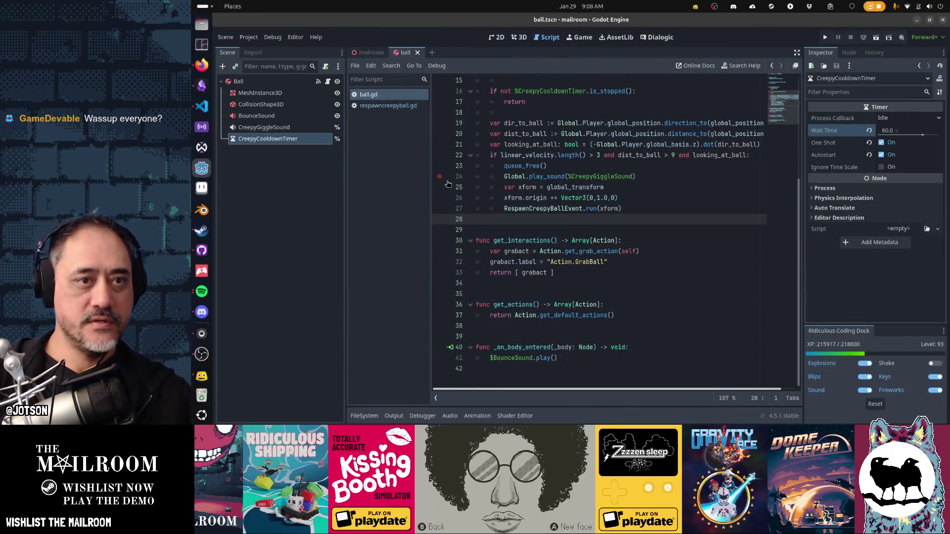
- Close the ball and mailroom scenes and ball.gd, then open day1.gd
left_click(417, 52)
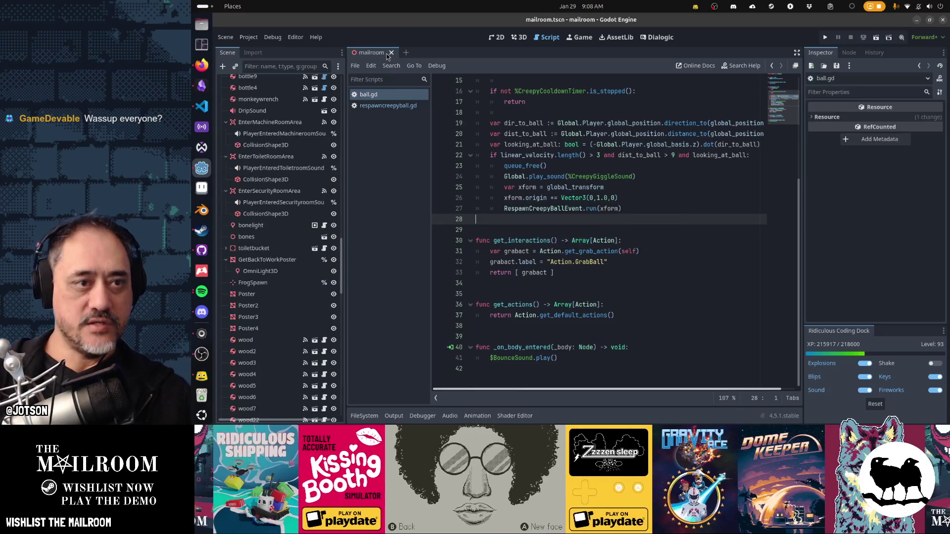
left_click(391, 53)
key("ctrl+w")
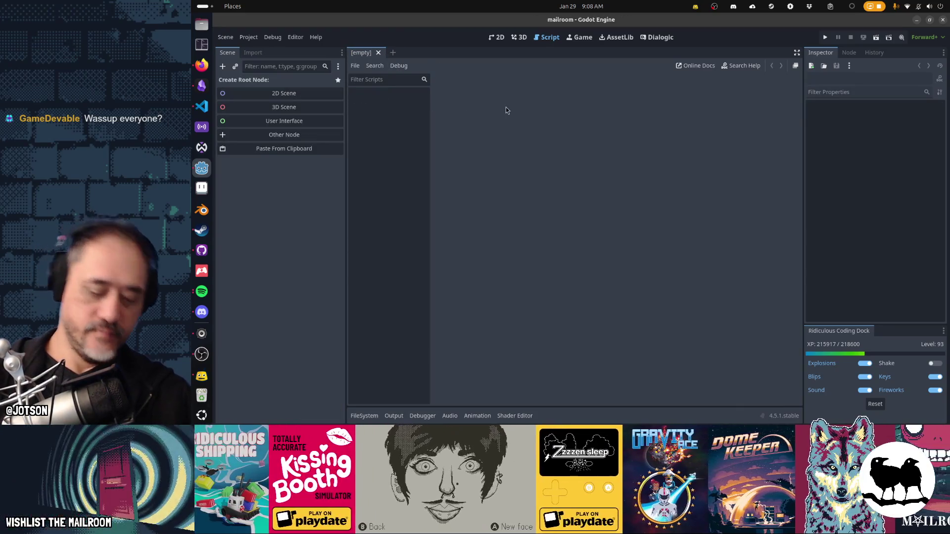
key("alt+shift+o")
type("day1")
double_click(506, 112)
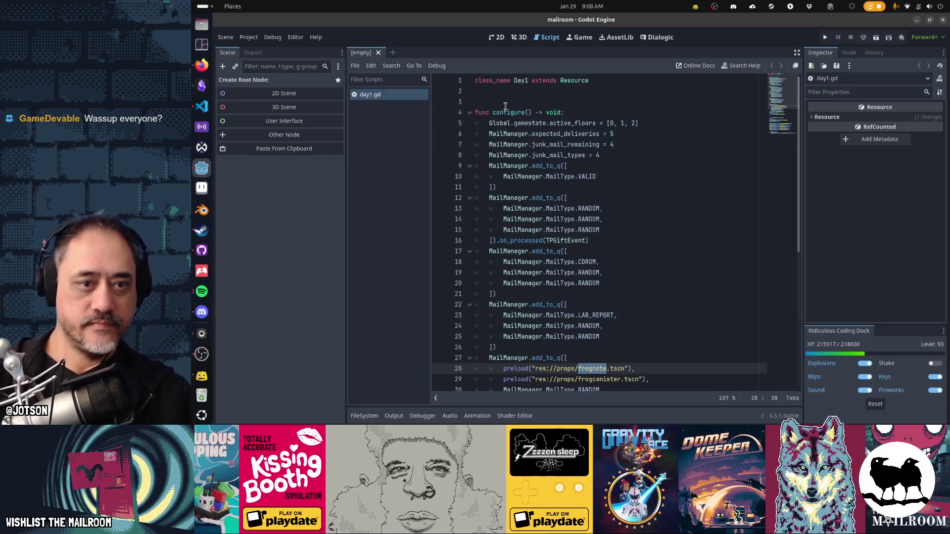
- Select the demo check code on line 51 of day1.gd and open Quick Open
scroll(626, 123, "down", 6)
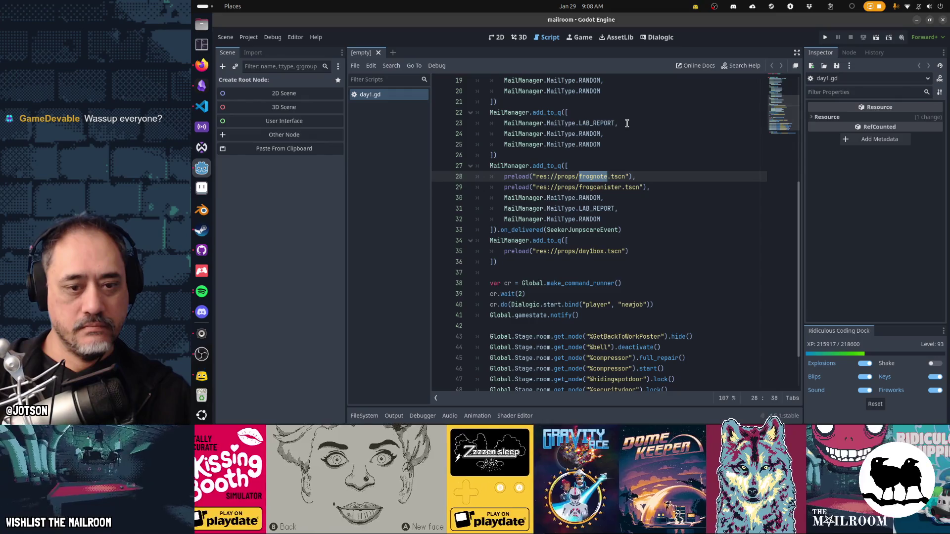
scroll(627, 123, "up", 6)
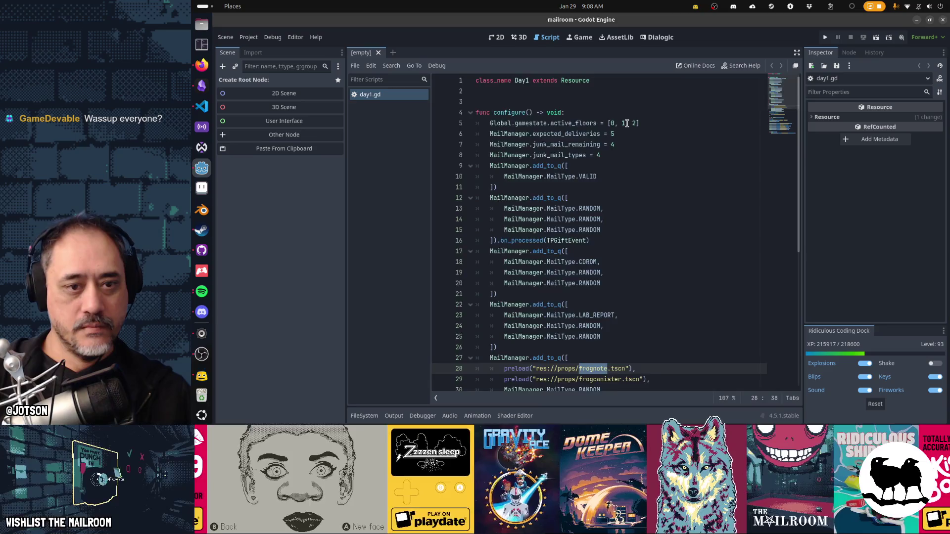
scroll(627, 123, "down", 4)
scroll(627, 123, "up", 4)
scroll(627, 123, "down", 8)
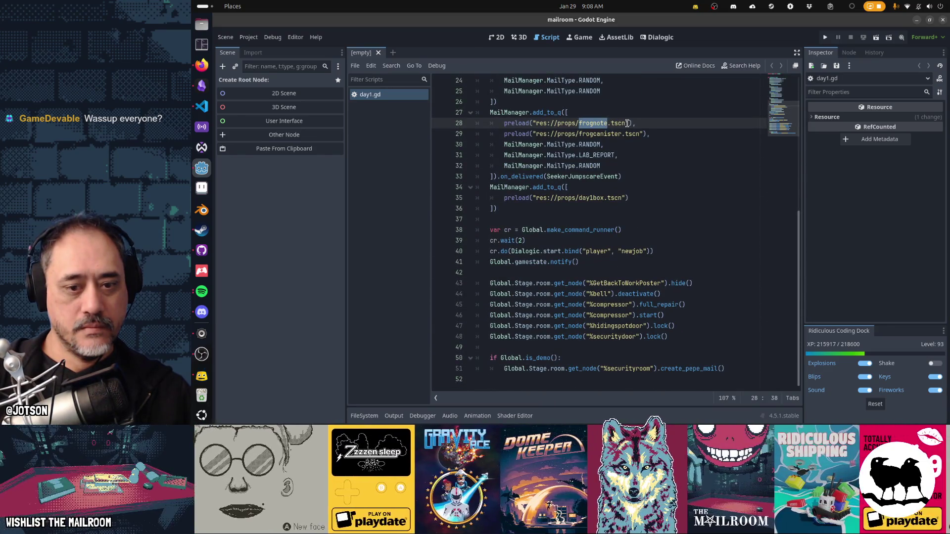
left_click(747, 368)
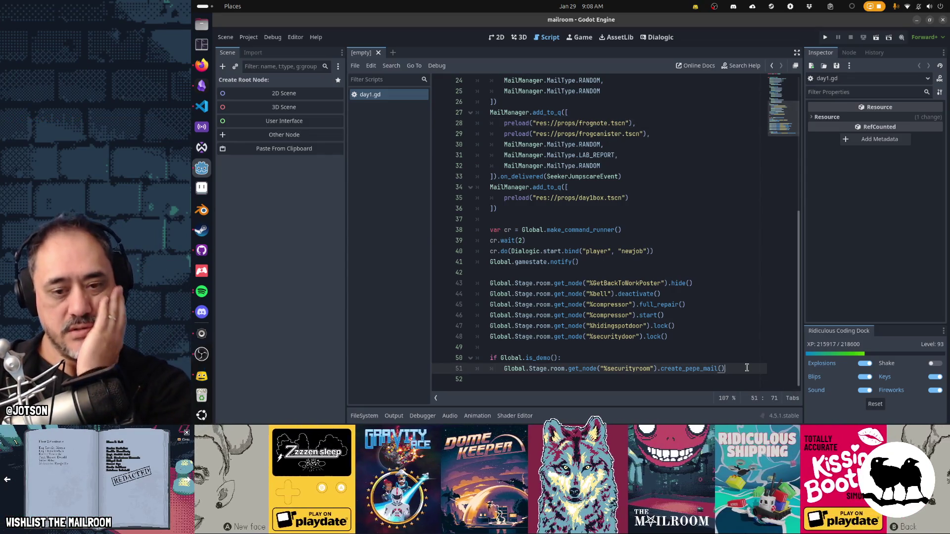
key("shift+Home")
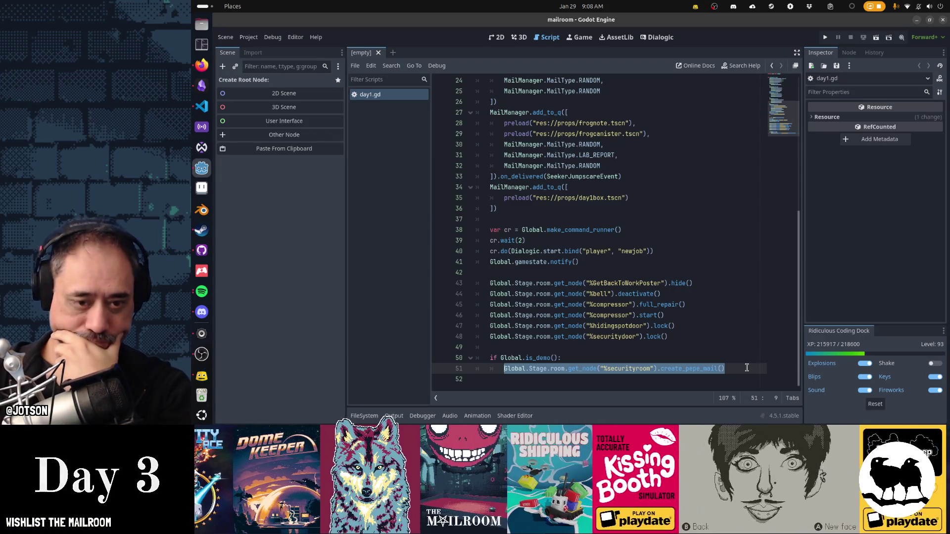
key("alt+shift+o")
- Open securityroom.gd and read its create_pepe_mail function at line 10
type("security")
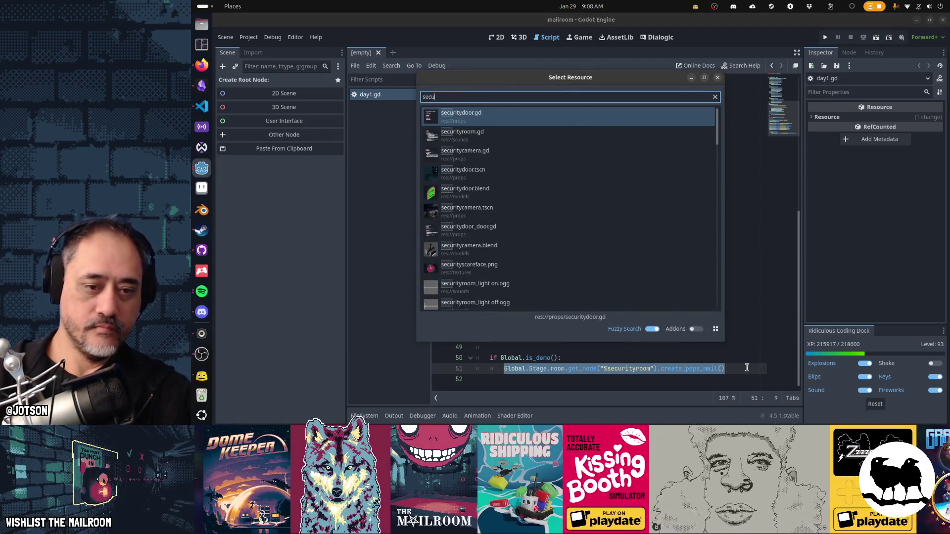
type("room")
key("Return")
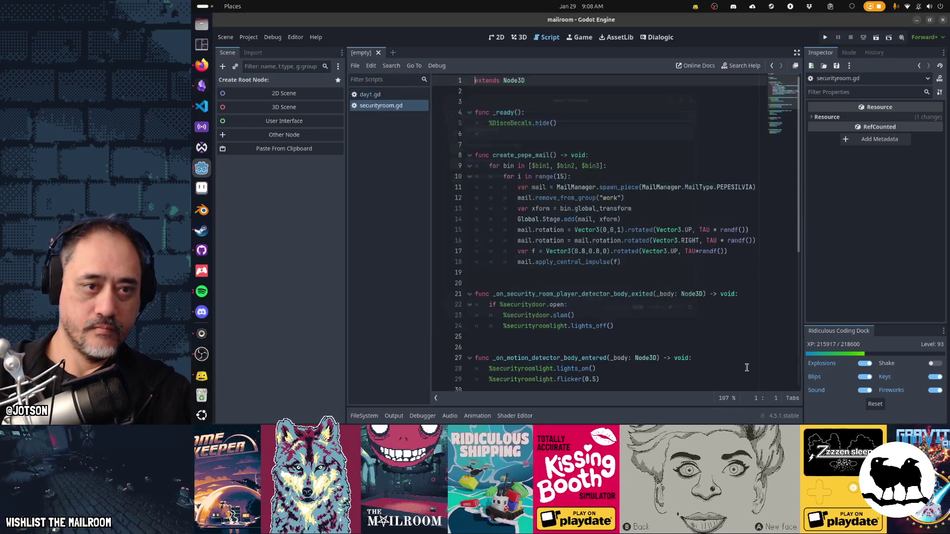
key("Down")
key("Down")
key("Down")
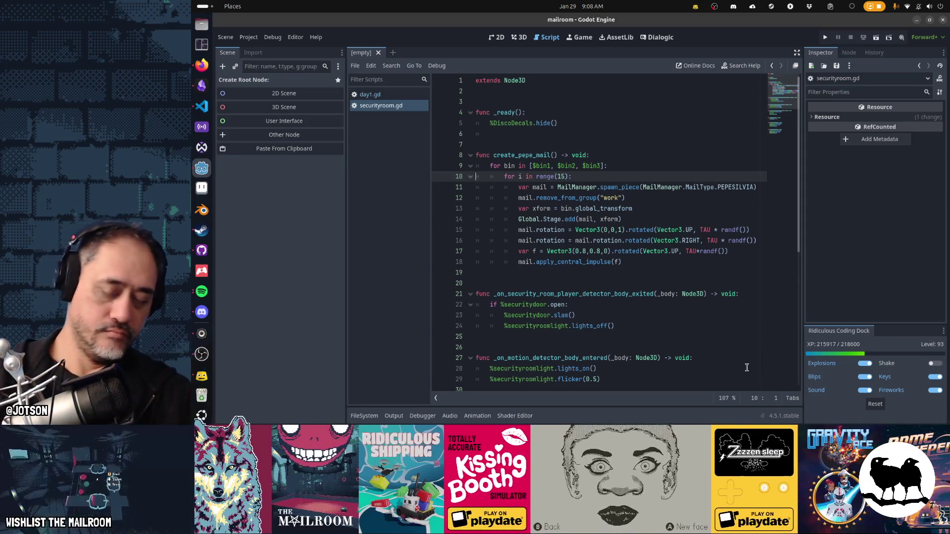
key("shift+alt+o")
type("security")
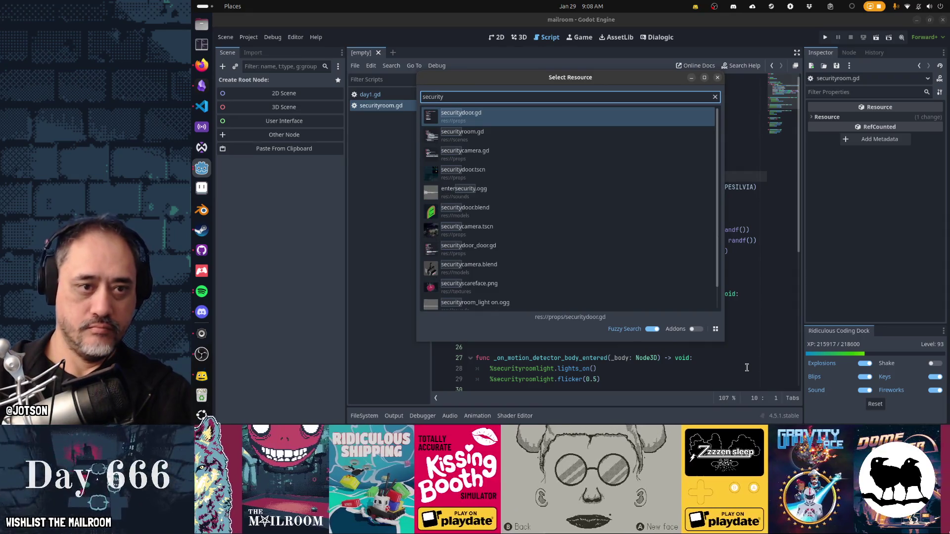
type("room")
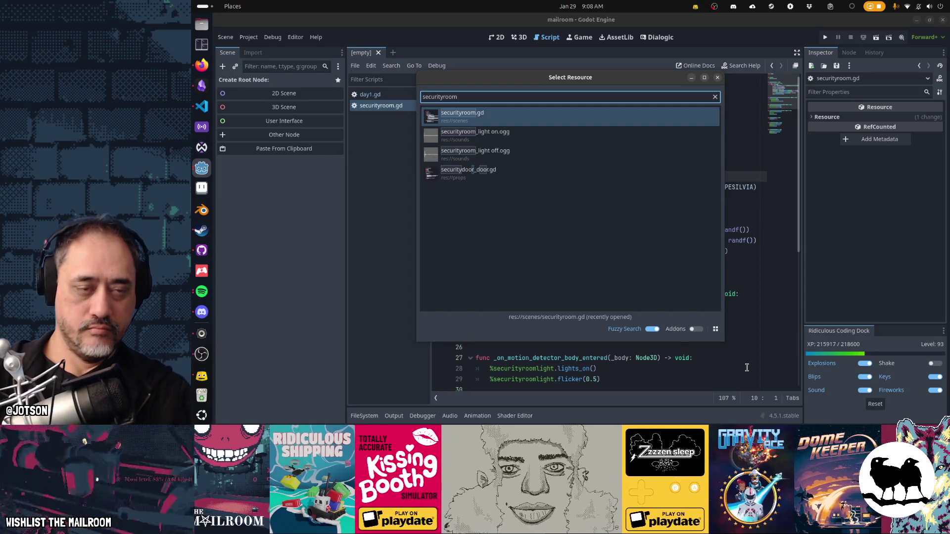
key("Return")
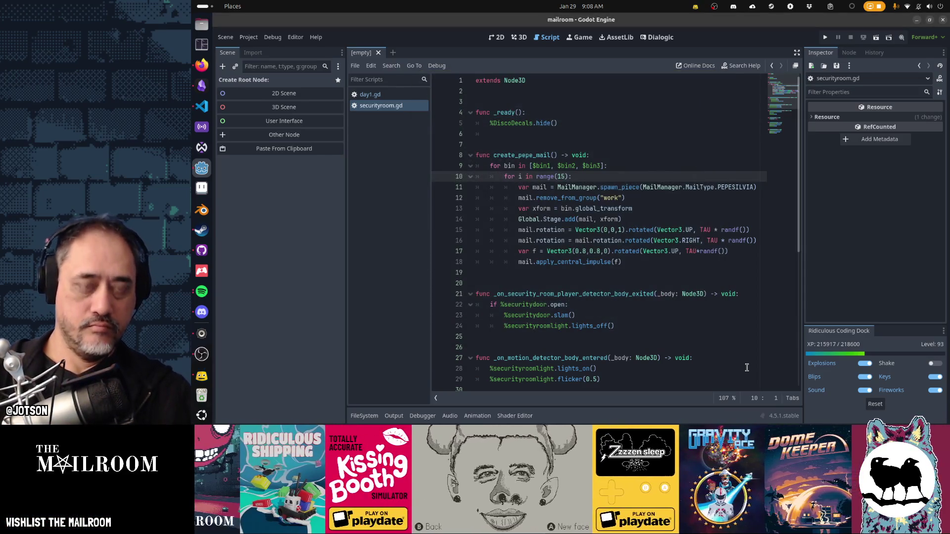
- Search the project files for 'mailroom', then dismiss the search
key("alt+shift+o")
type("mailroom")
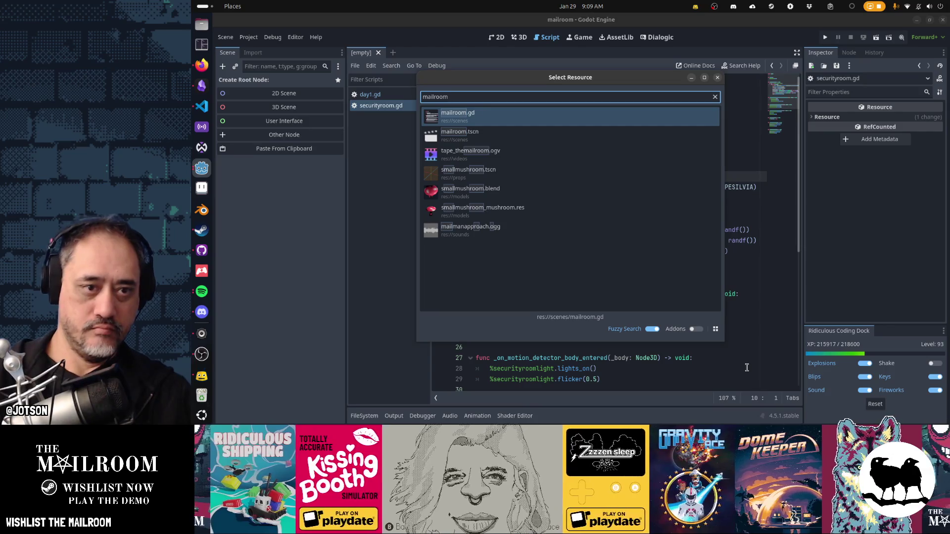
key("Escape")
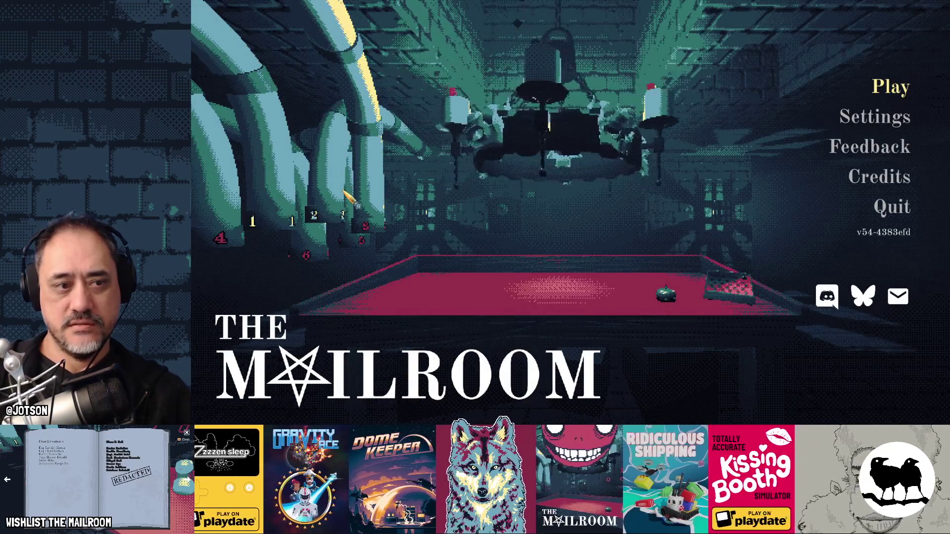
- Start a game, inspect the mortar grinder, grab an empty canister, then pause
key("Return")
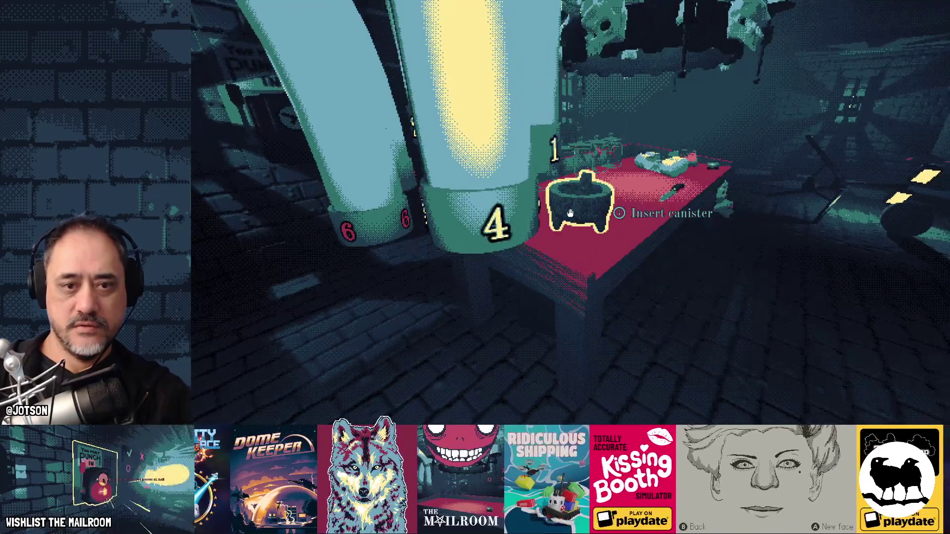
key("i")
key("Escape")
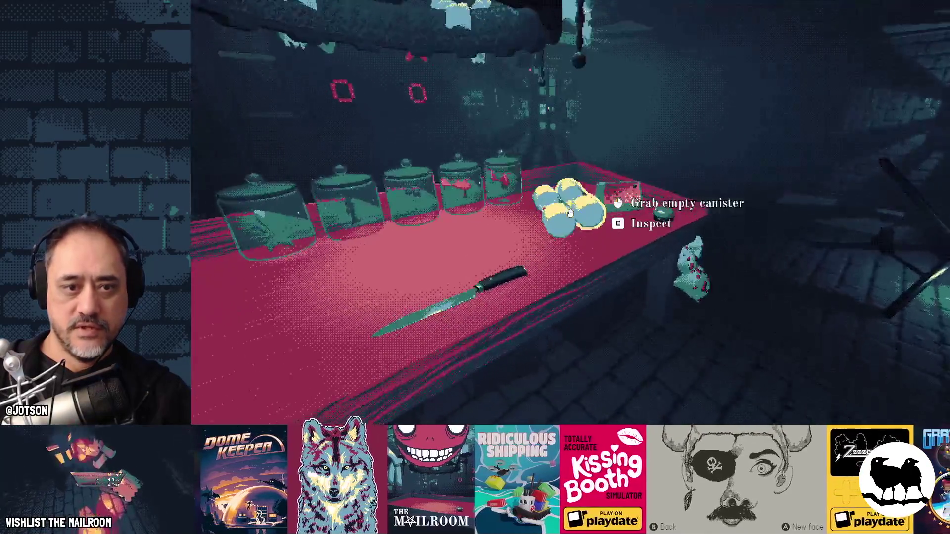
left_click(570, 213)
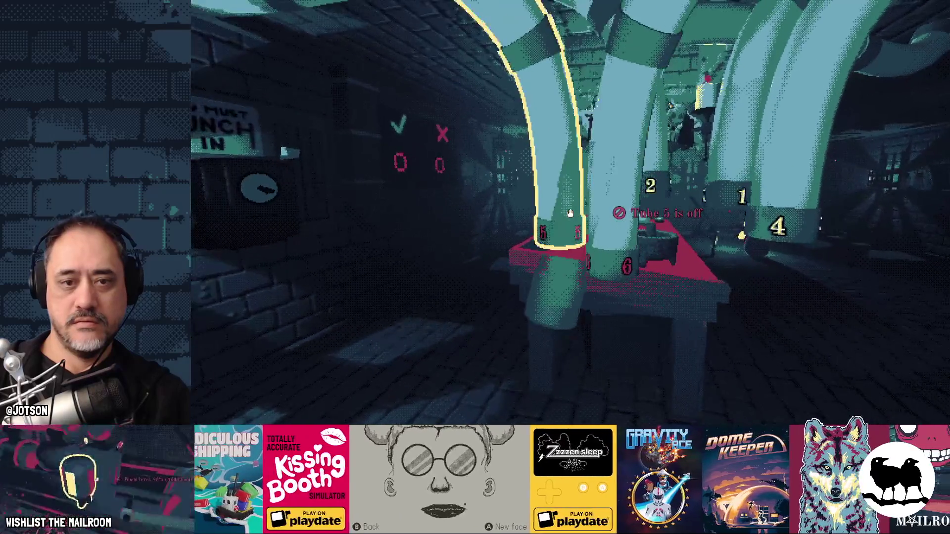
key("Escape")
- Switch the language to Español Latinoamericano, then Русский, in Settings and resume play
left_click(568, 193)
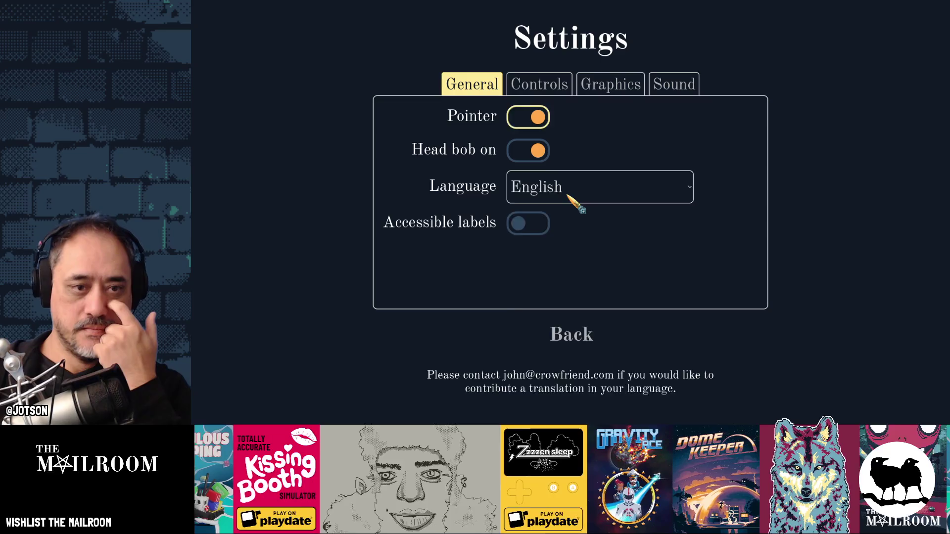
left_click(568, 197)
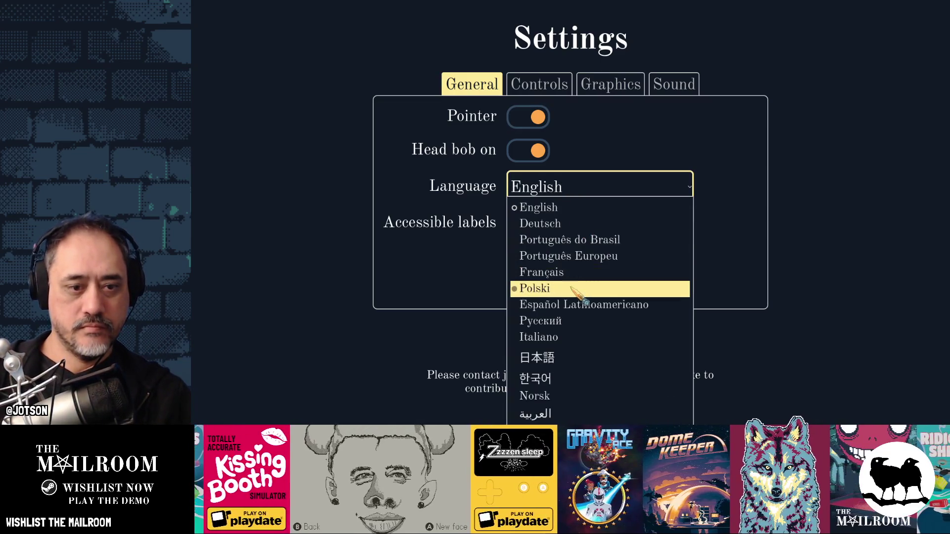
left_click(572, 304)
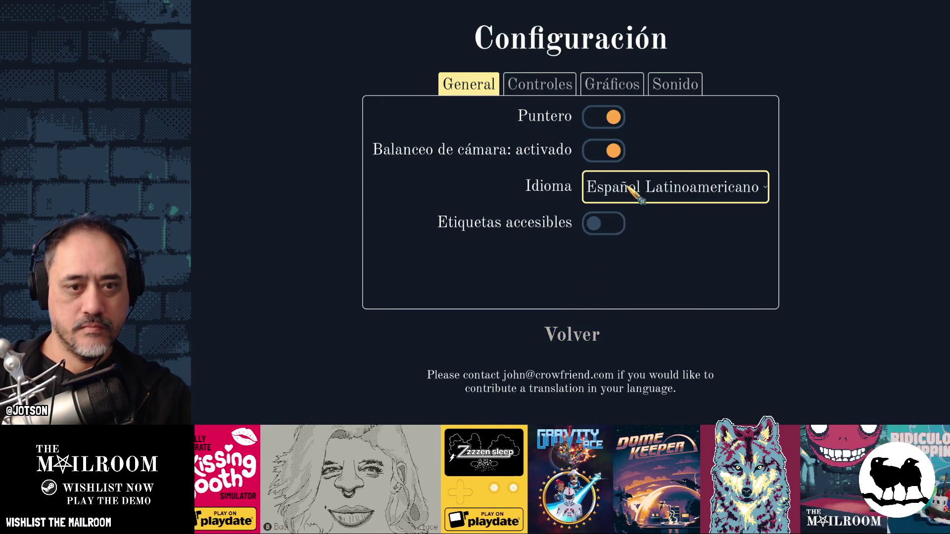
left_click(633, 195)
left_click(604, 321)
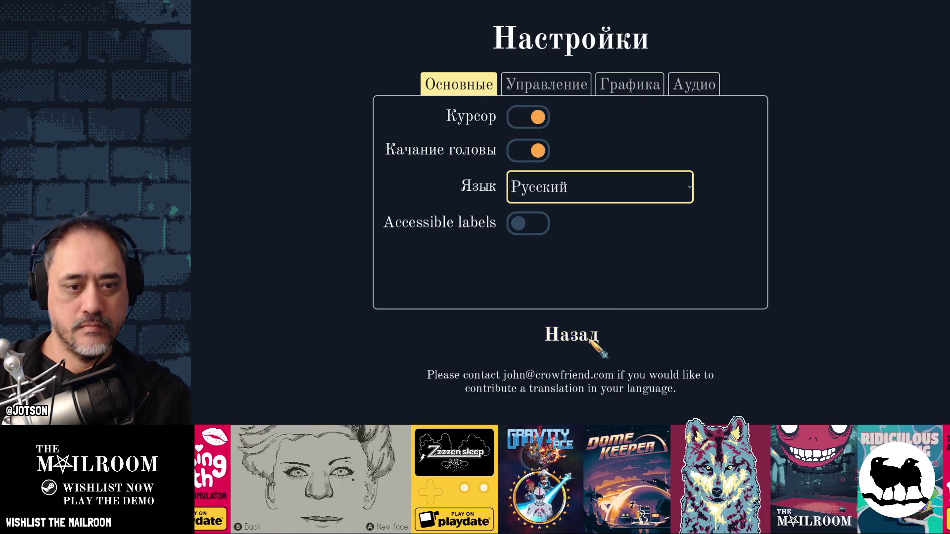
left_click(574, 335)
left_click(573, 155)
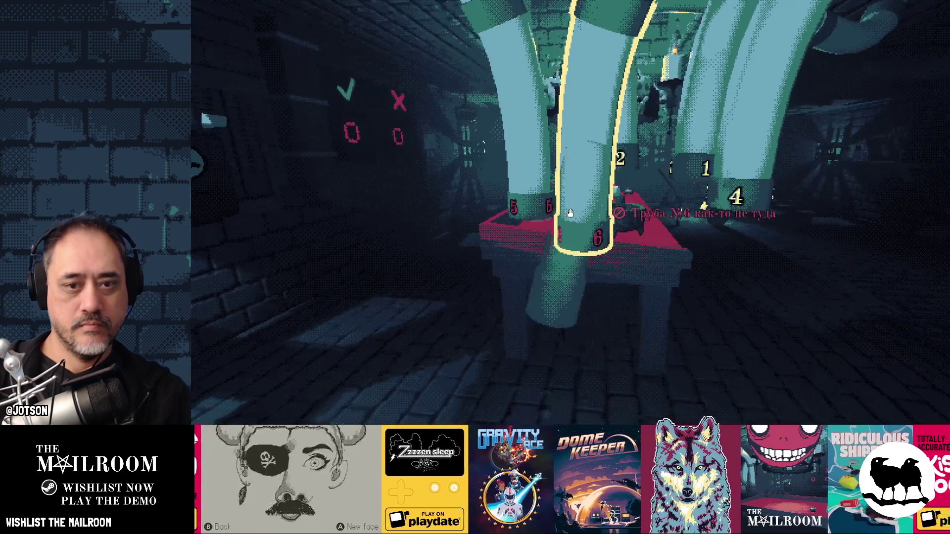
- Walk over to face the numbered pipes, pausing and resuming once
key("a")
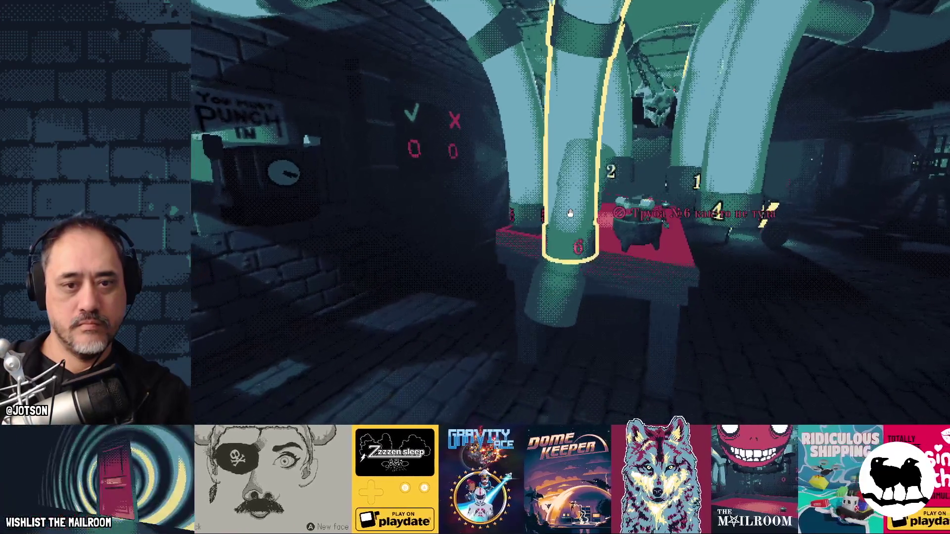
key("s")
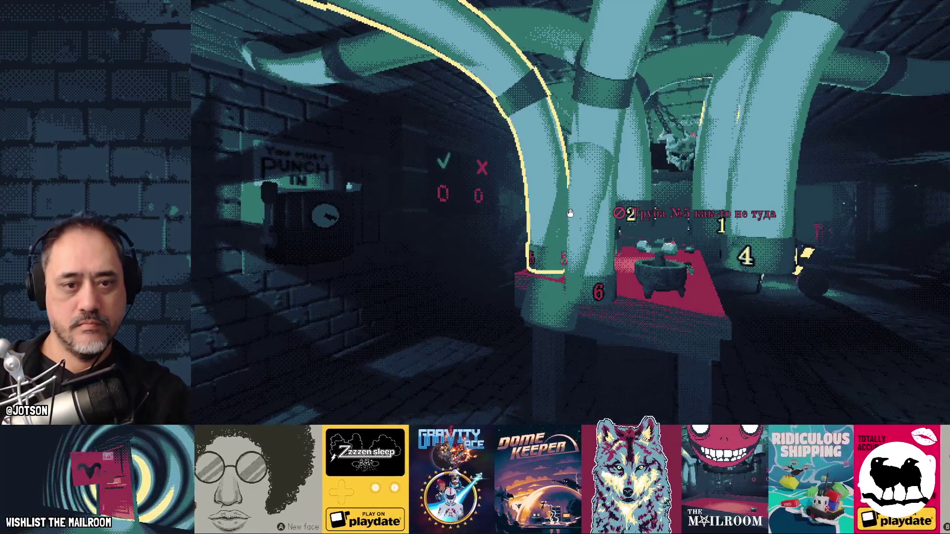
key("a")
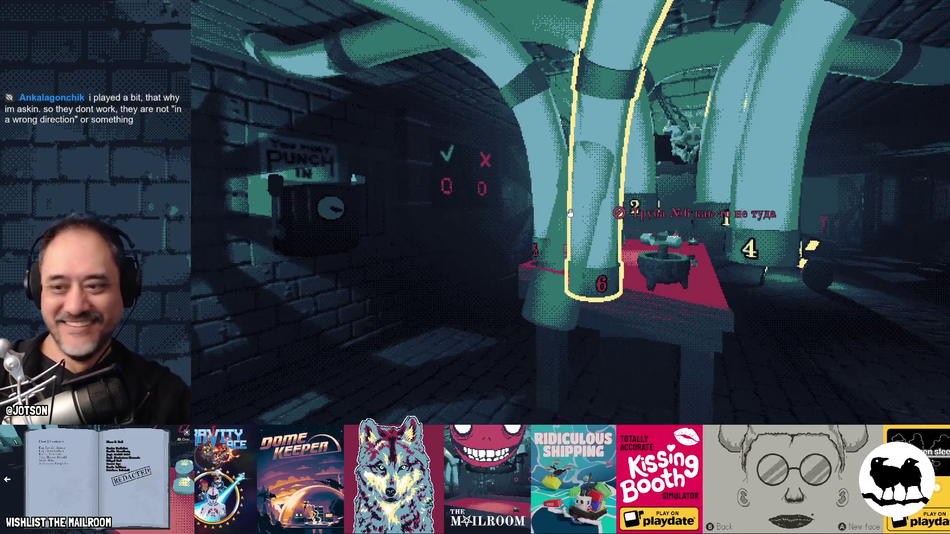
key("Escape")
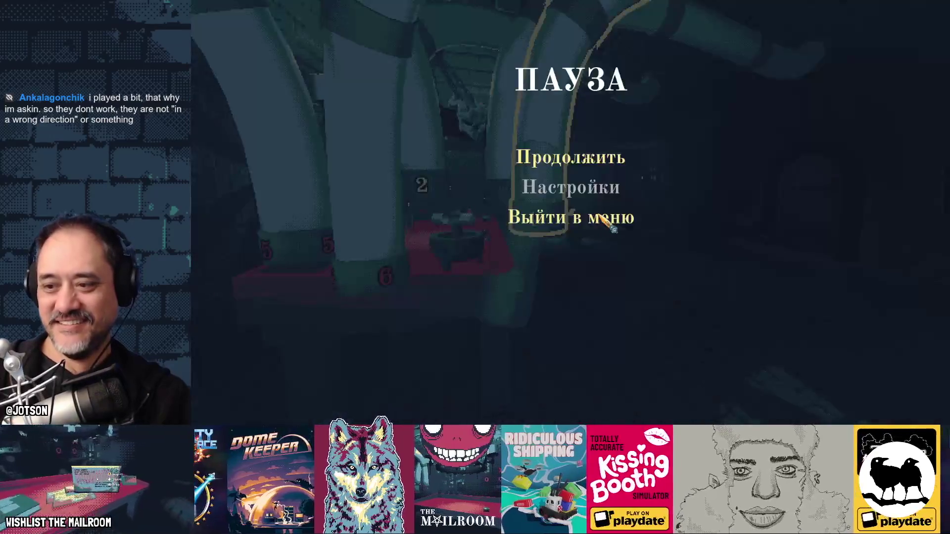
key("Escape")
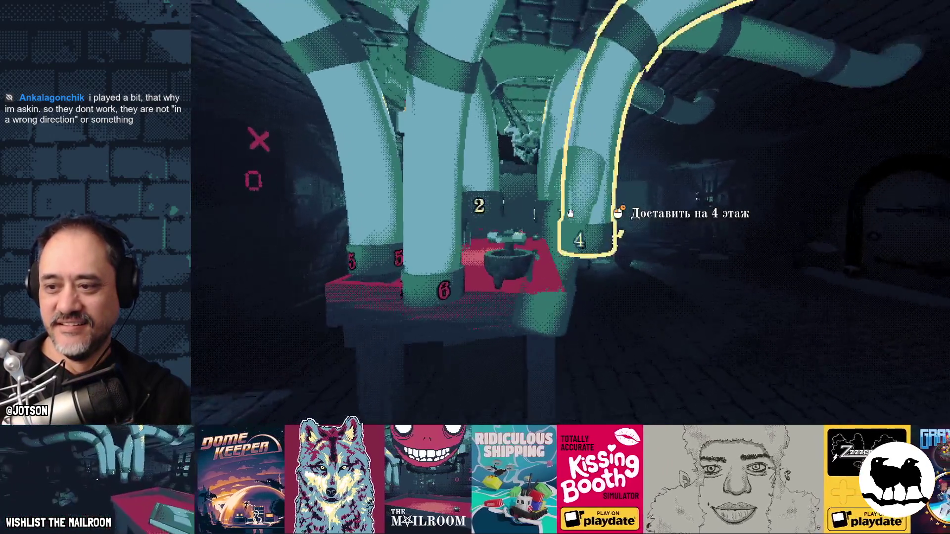
- Move the tube from pipe 4 into slot 6, then take pipe 5 and drop it on the table
left_click(570, 213)
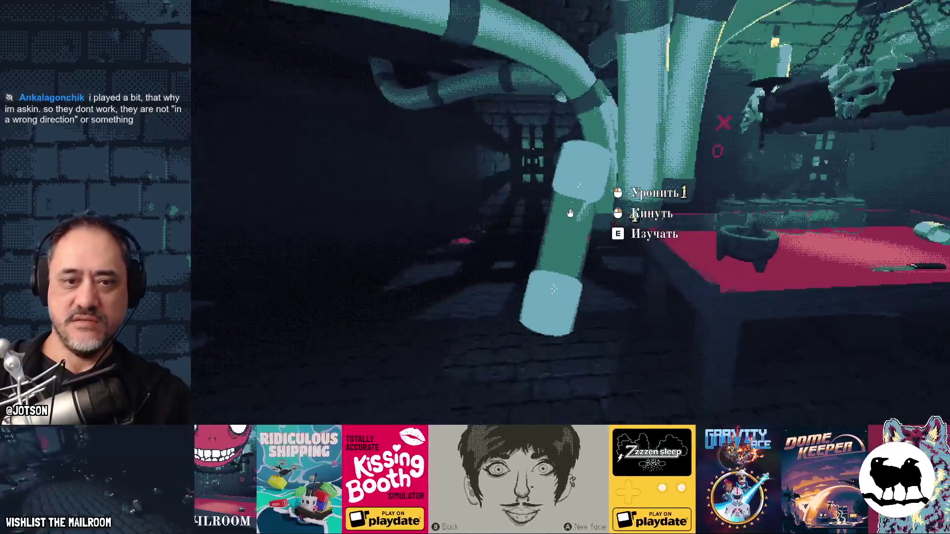
left_click(570, 213)
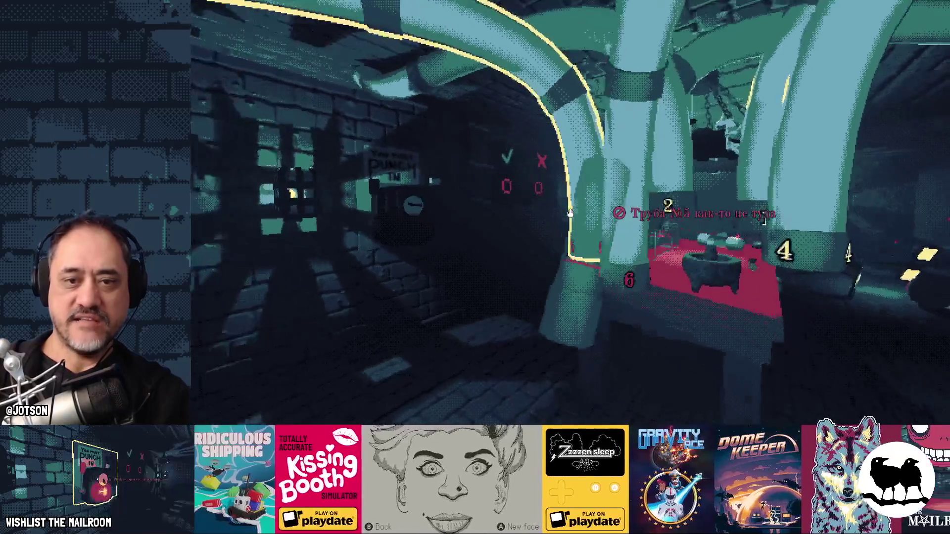
left_click(570, 213)
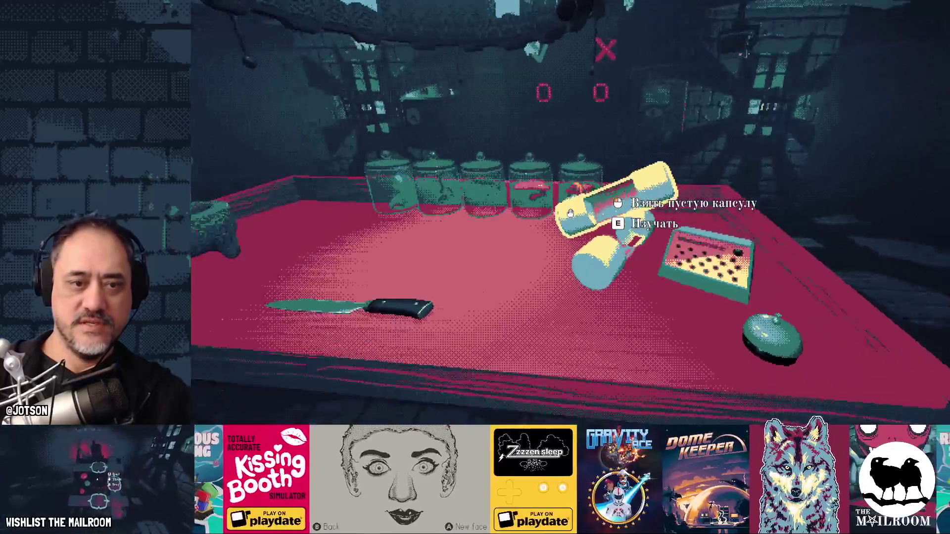
left_click(570, 214)
- Pause, pick English from the Settings Language dropdown, and go back to the pause menu
key("Escape")
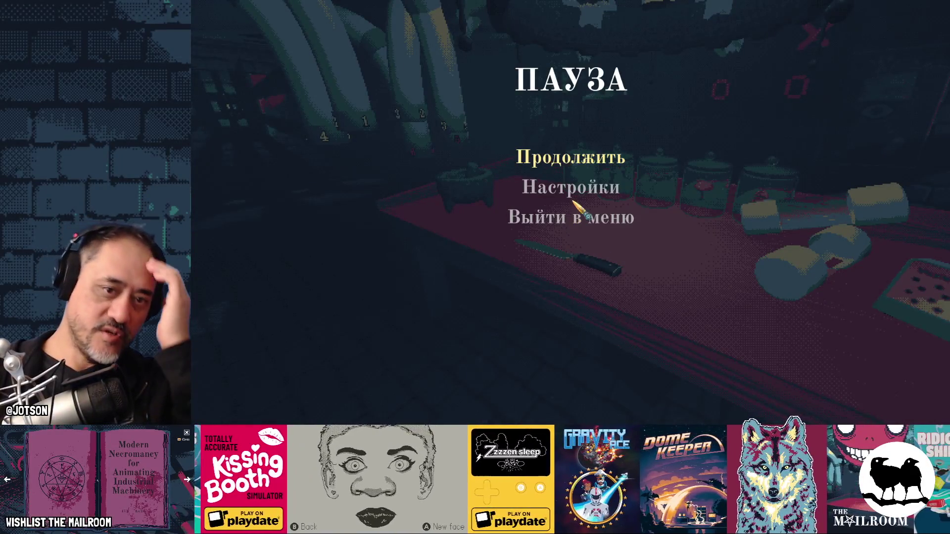
left_click(573, 186)
left_click(575, 188)
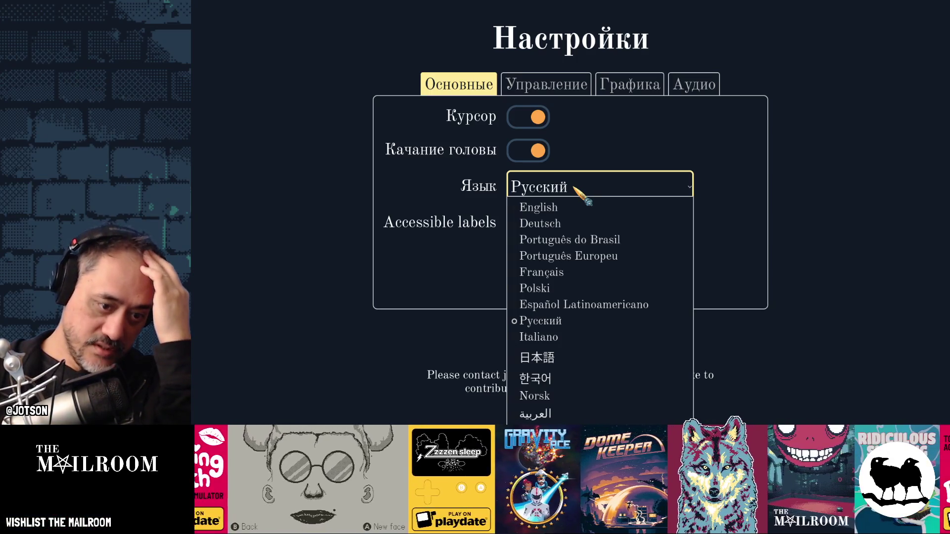
left_click(572, 212)
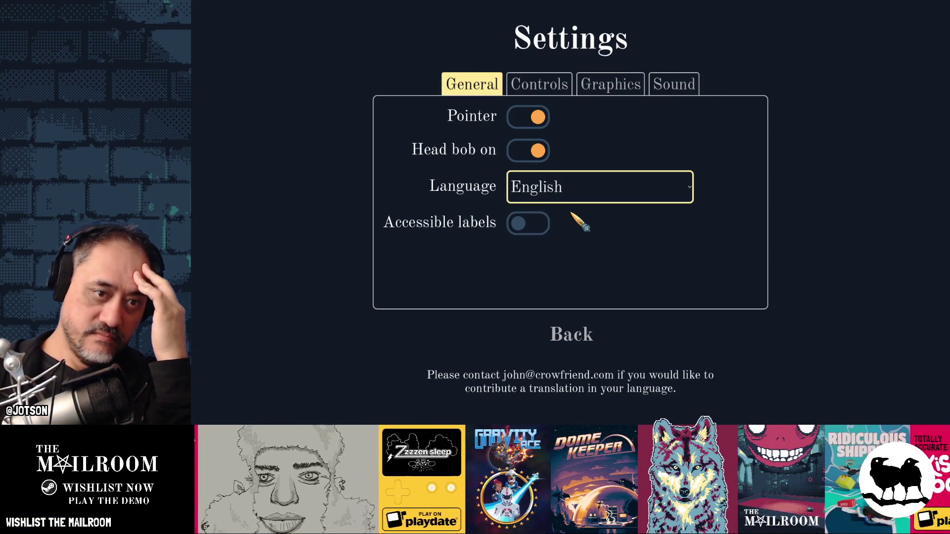
left_click(583, 336)
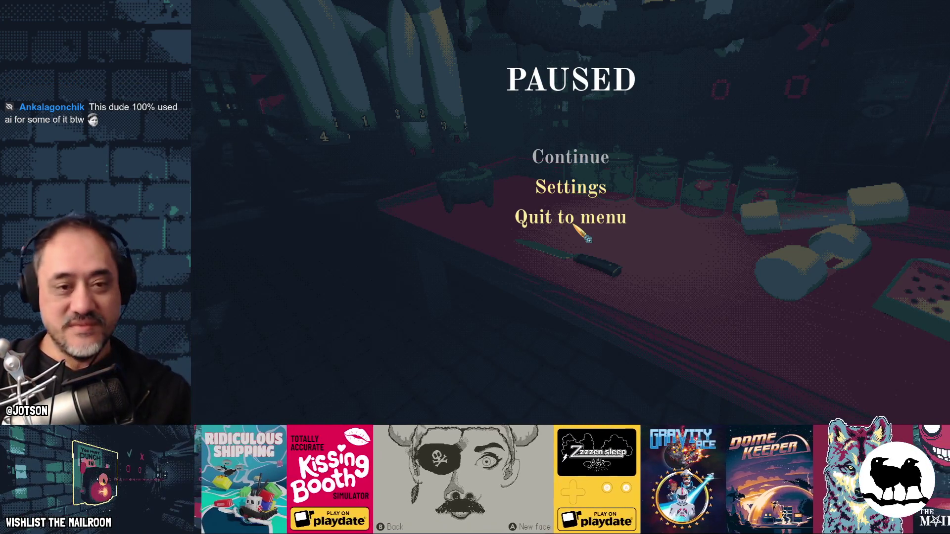
- Quit the day to the main menu, confirm losing progress, and stop the game with F8
left_click(578, 223)
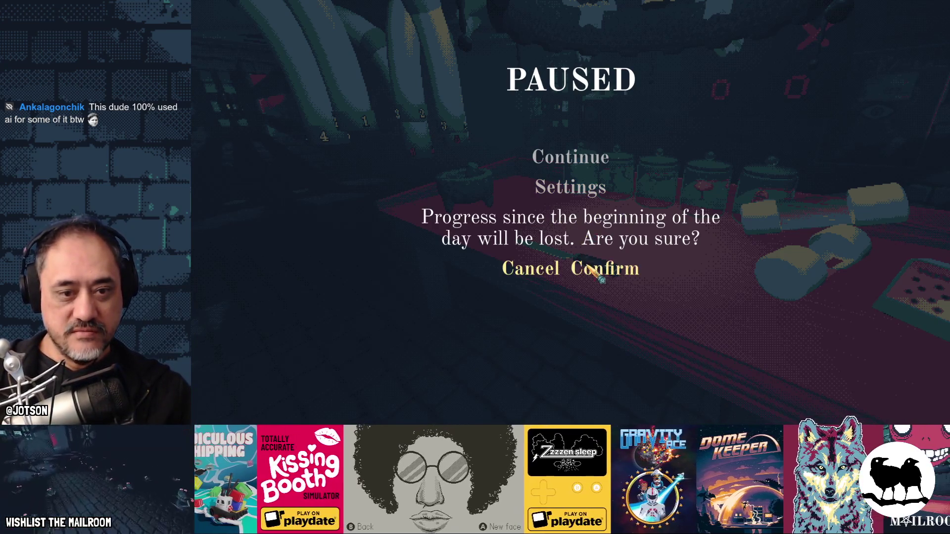
left_click(586, 264)
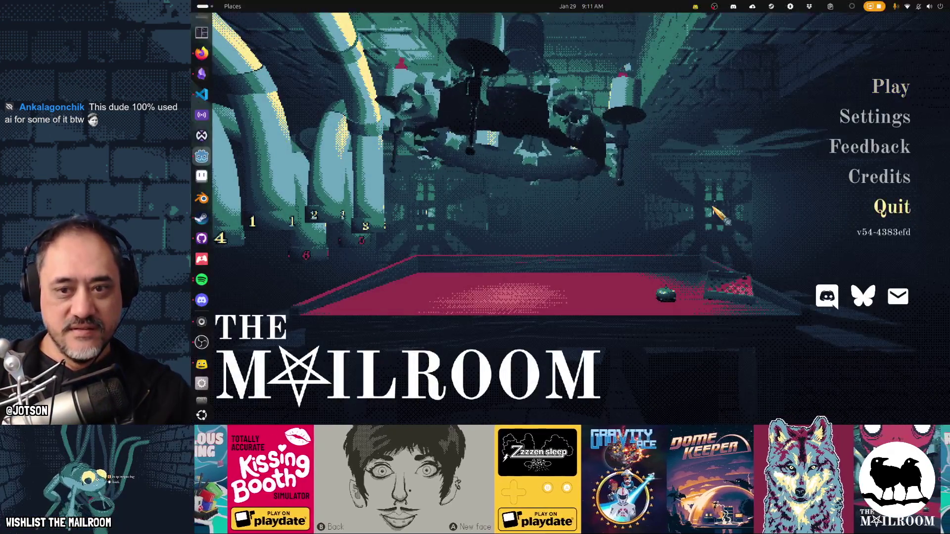
key("F8")
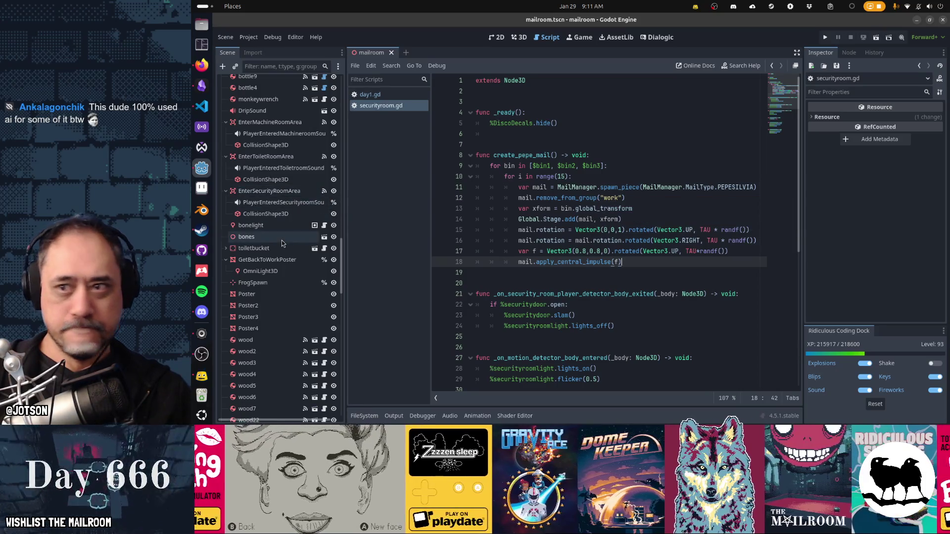
- Scroll up through securityroom.gd and bring the Godot editor back into focus
scroll(282, 243, "up", 5)
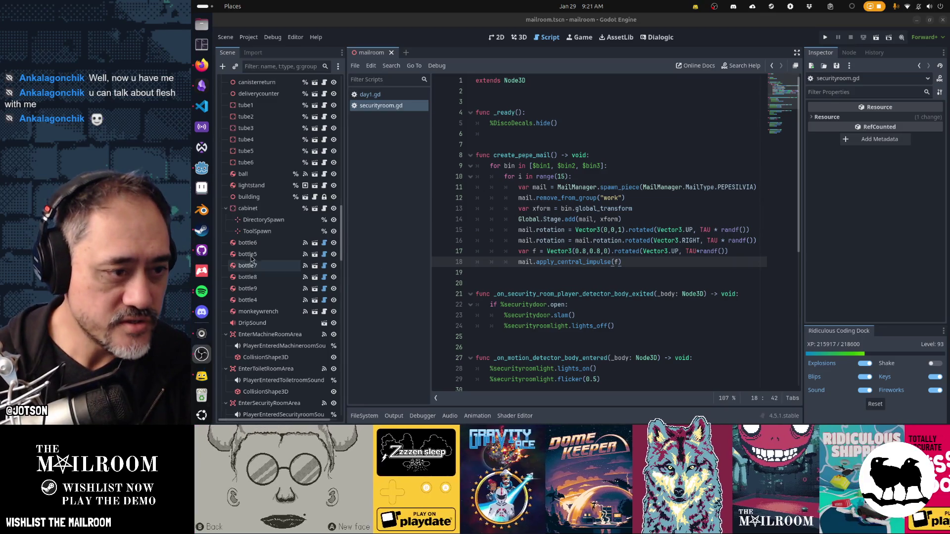
left_click(260, 142)
- Select PepeBoard under securityroom, frame it in the 3D view, orbit to face it, and open its scene
scroll(261, 145, "down", 10)
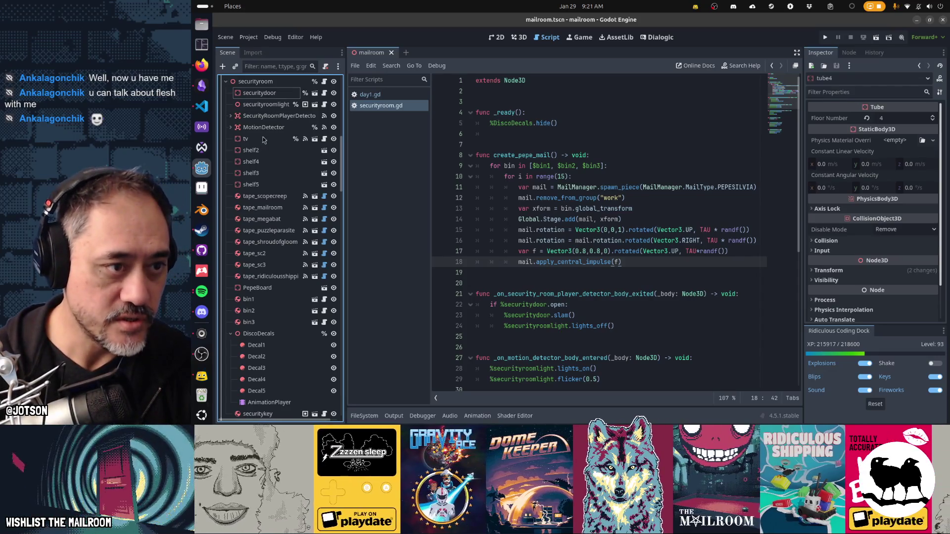
left_click(293, 82)
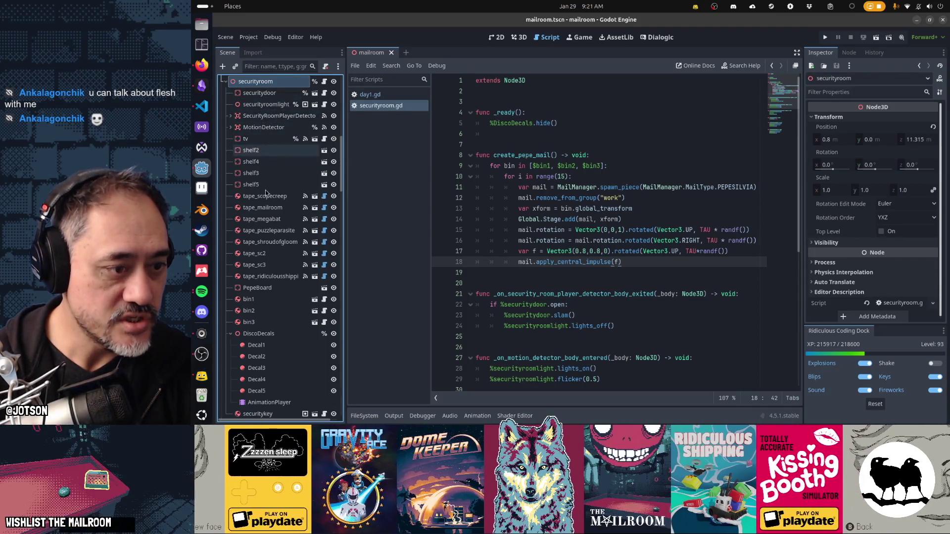
left_click(265, 289)
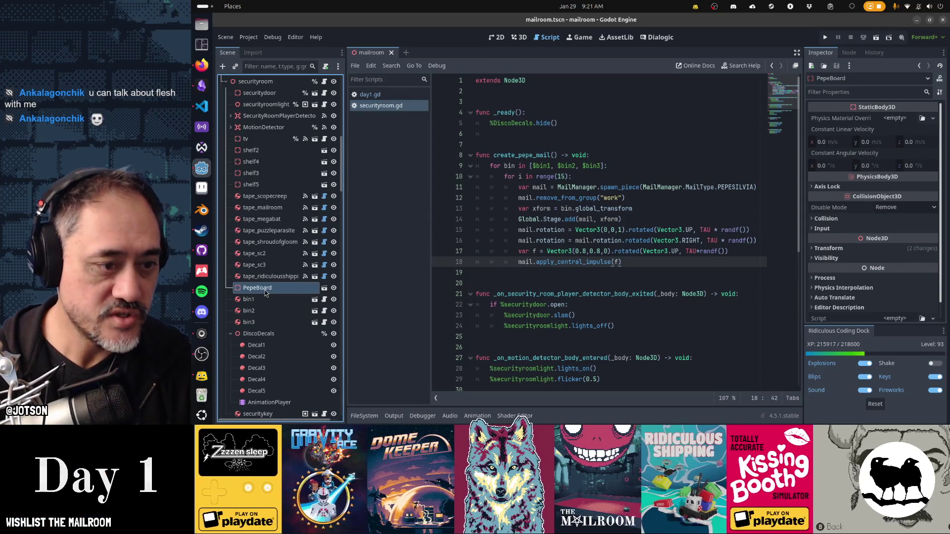
key("ctrl+F2")
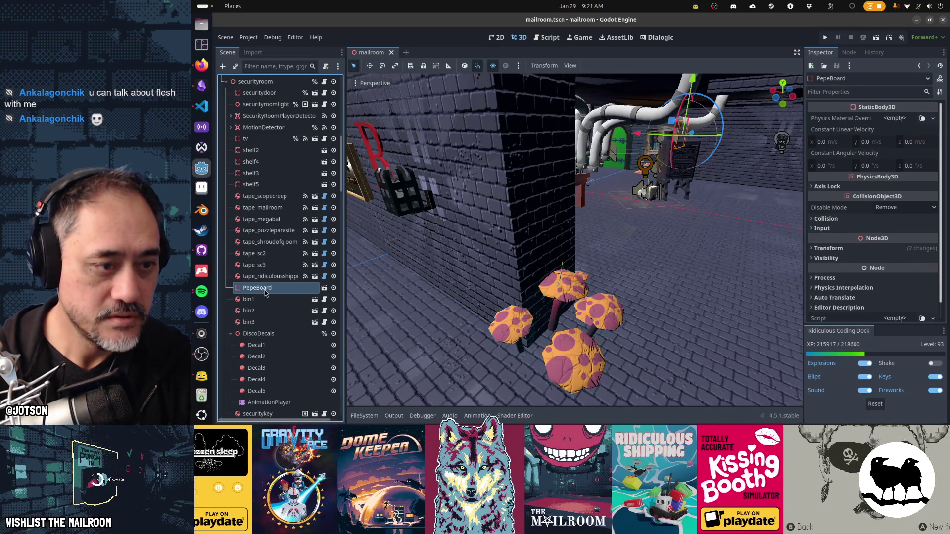
key("f")
mouse_move(592, 271)
left_mouse_down()
mouse_move(807, 240)
mouse_move(772, 248)
left_mouse_up()
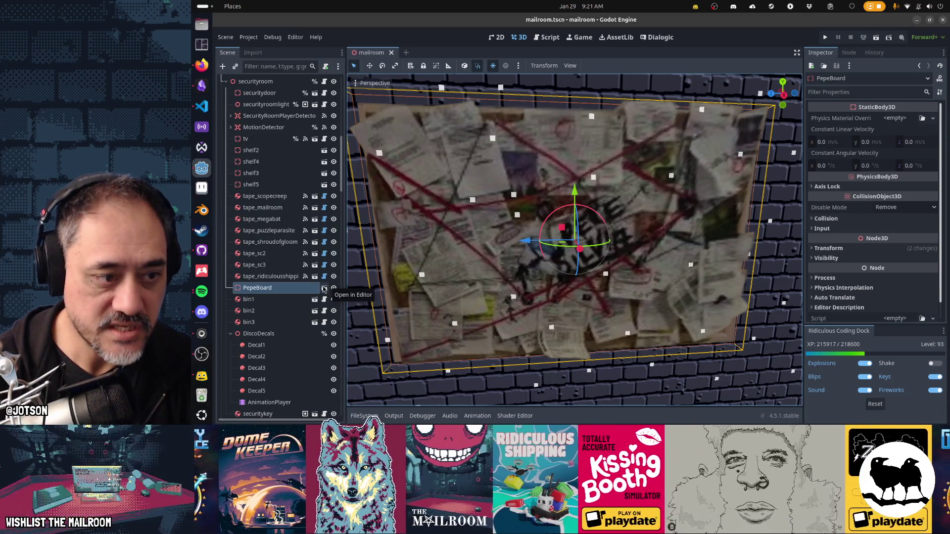
left_click(324, 289)
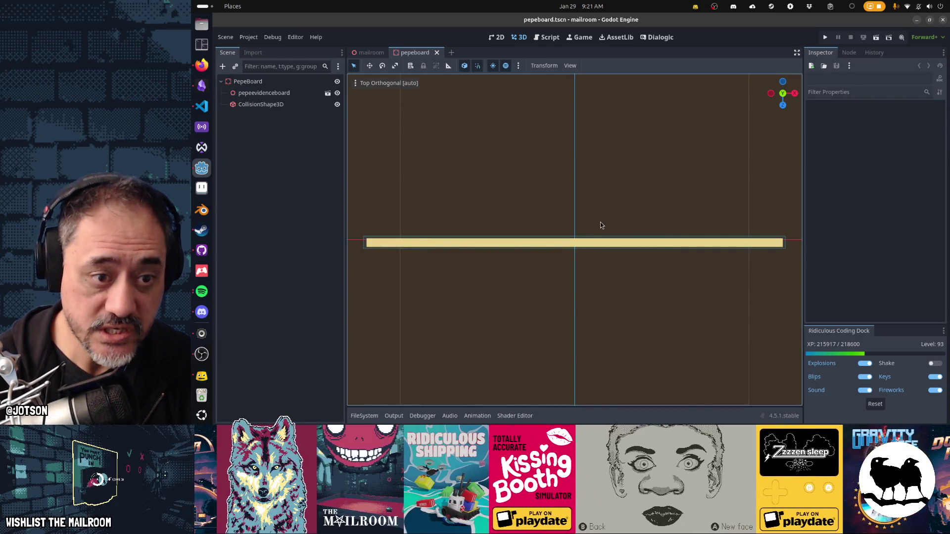
- Orbit and zoom around the PepeBoard in the pepeboard.tscn viewport
scroll(601, 225, "down", 15)
scroll(601, 225, "up", 8)
mouse_move(601, 225)
left_mouse_down()
mouse_move(623, 254)
mouse_move(632, 171)
mouse_move(556, 224)
mouse_move(704, 224)
mouse_move(487, 224)
left_mouse_up()
scroll(633, 172, "up", 5)
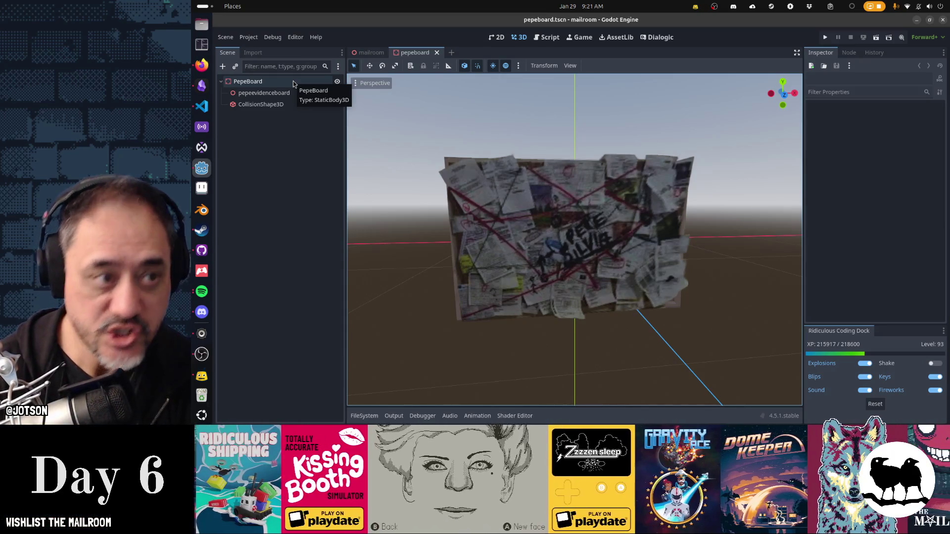
- Select pepeevidenceboard and toggle its visibility off and on while orbiting, then show the window overview
left_click(288, 94)
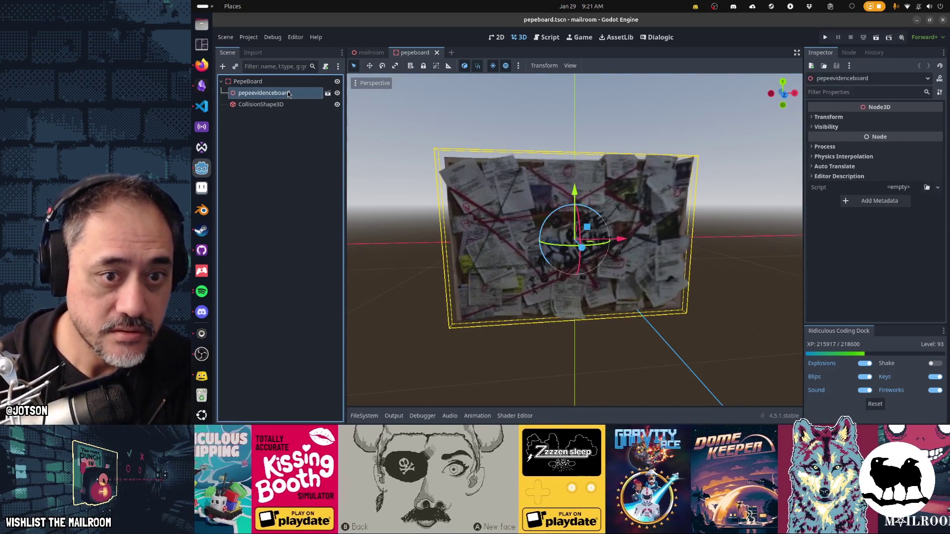
mouse_move(495, 203)
left_mouse_down()
mouse_move(731, 202)
mouse_move(491, 182)
mouse_move(384, 140)
left_mouse_up()
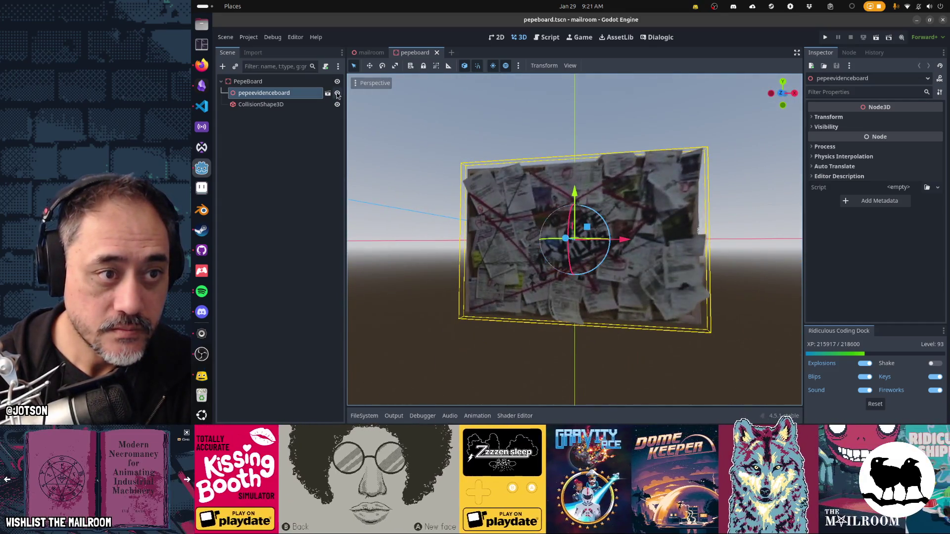
left_click(336, 94)
left_click(337, 93)
mouse_move(544, 220)
left_mouse_down()
mouse_move(599, 221)
mouse_move(532, 225)
mouse_move(450, 180)
mouse_move(542, 171)
mouse_move(518, 128)
mouse_move(407, 154)
mouse_move(387, 178)
mouse_move(444, 177)
left_mouse_up()
left_click(337, 93)
left_click(337, 93)
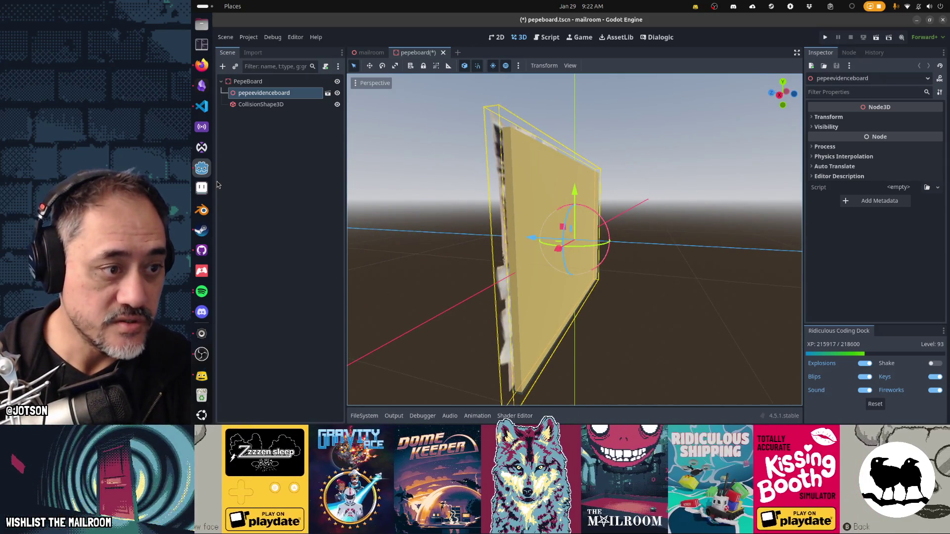
key("super")
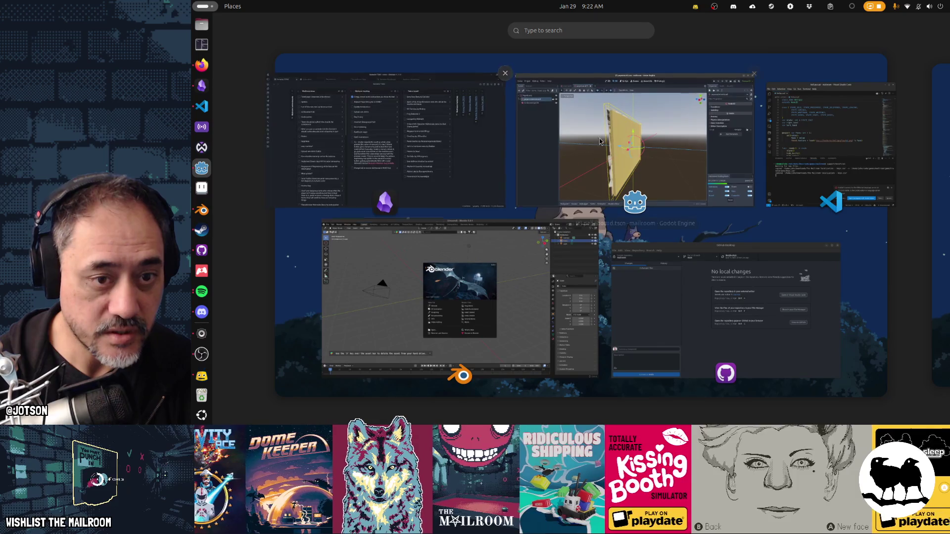
- In Blender, open pepeevidenceboard.blend from the models folder
left_click(518, 236)
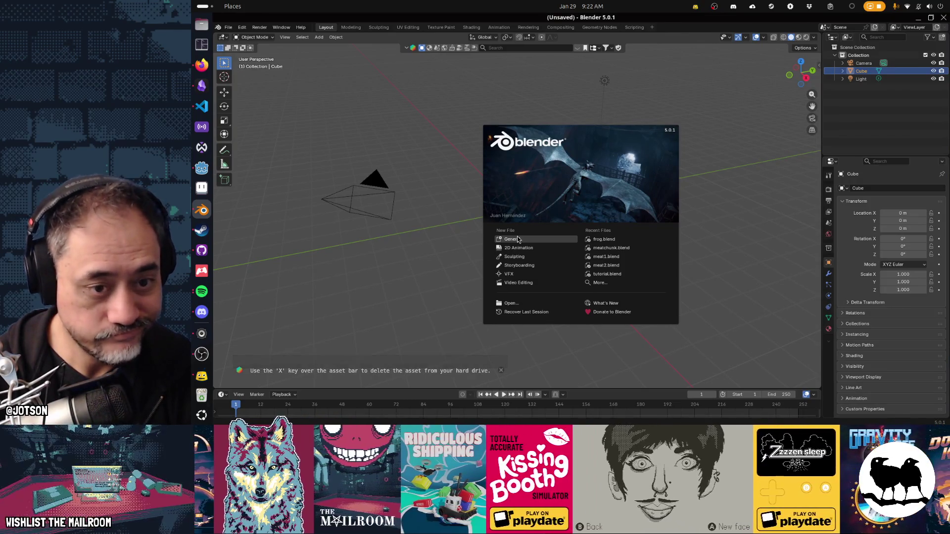
left_click(520, 303)
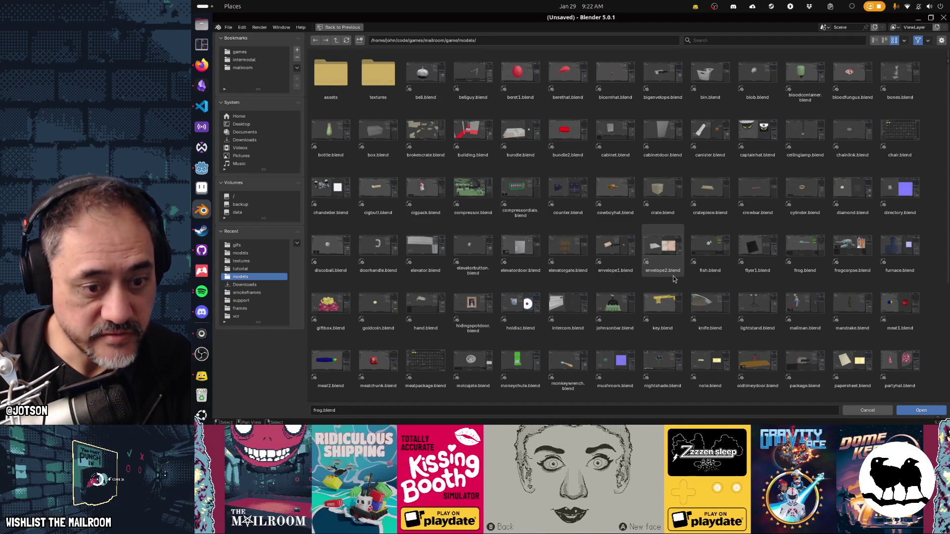
scroll(673, 279, "down", 5)
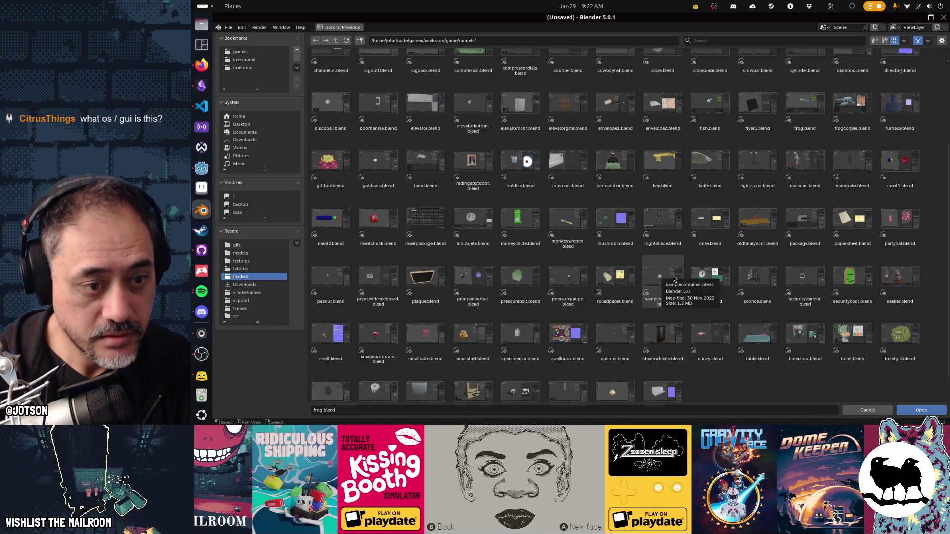
left_click(389, 281)
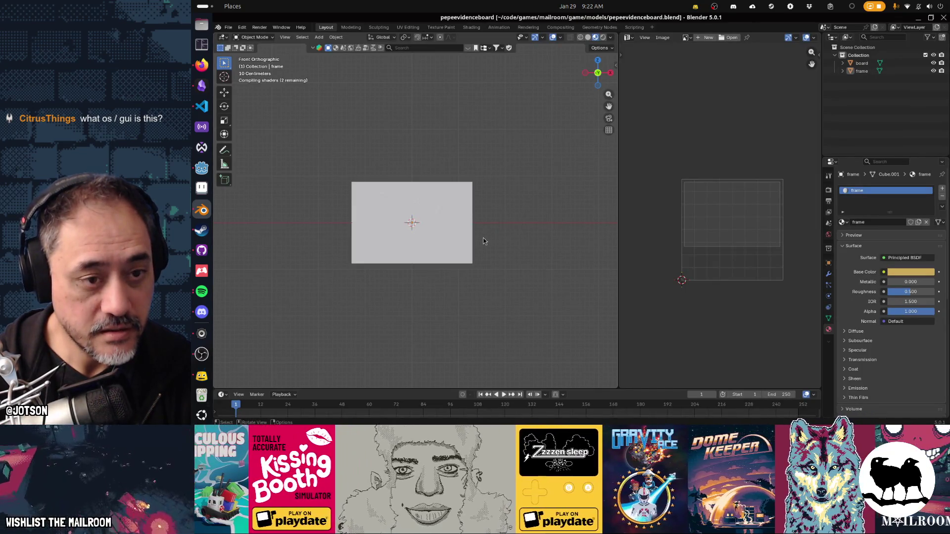
- Select the board object and display pepe.png in the Image Editor, orbiting to face the board
scroll(399, 256, "up", 3)
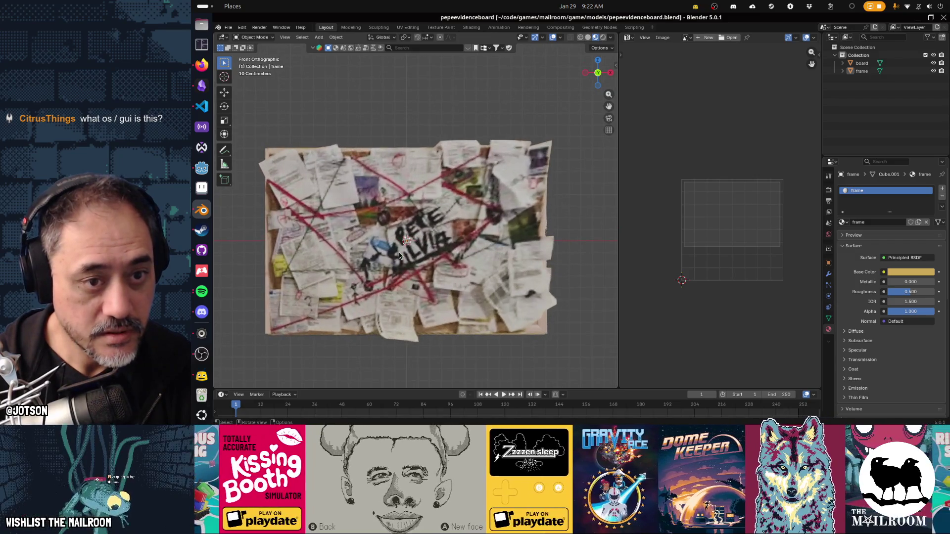
left_click_drag(399, 252, 416, 252)
scroll(416, 252, "down", 3)
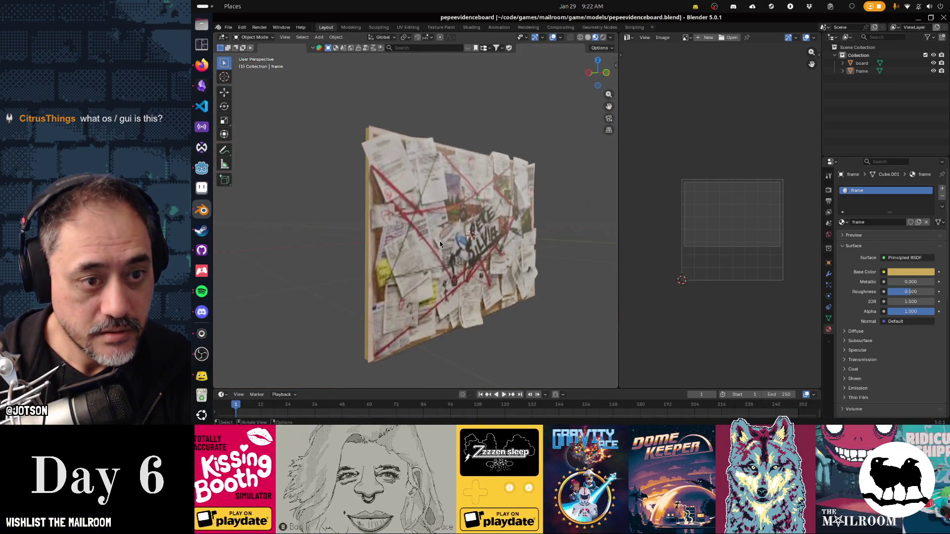
left_click(442, 245)
left_click(685, 37)
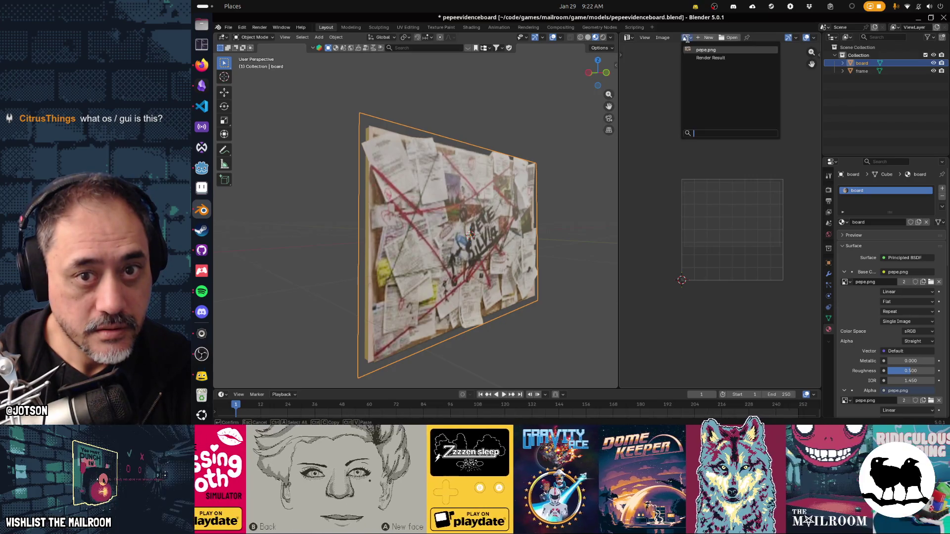
left_click(693, 52)
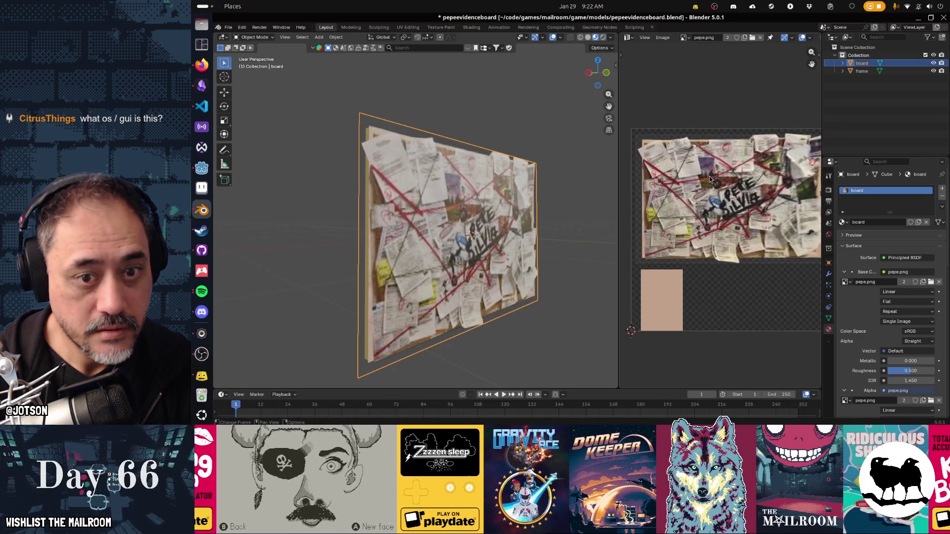
left_click_drag(723, 189, 701, 213)
mouse_move(391, 220)
left_mouse_down()
mouse_move(464, 214)
mouse_move(465, 226)
left_mouse_up()
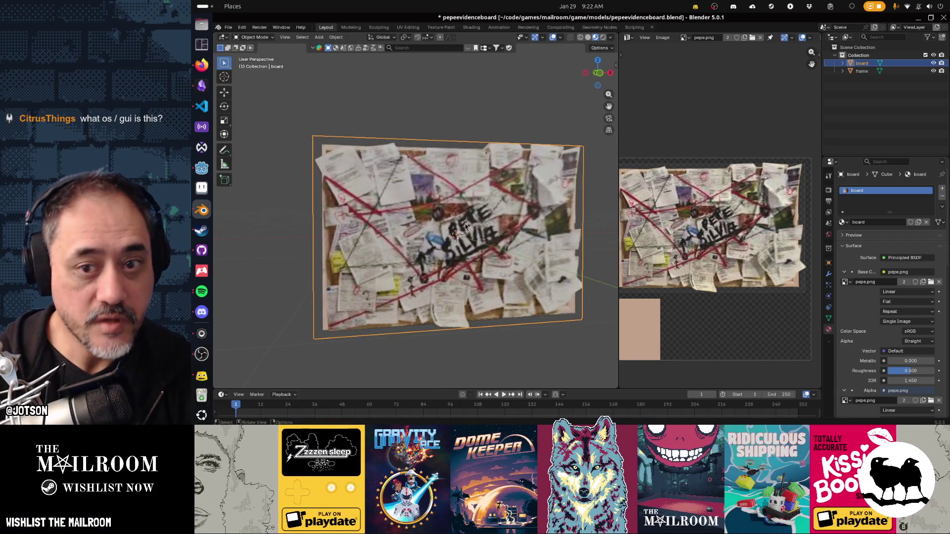
- Back in Godot, view the evidence board from the front and at an angle, then go to Obsidian
key("alt+Tab")
key("KP_1")
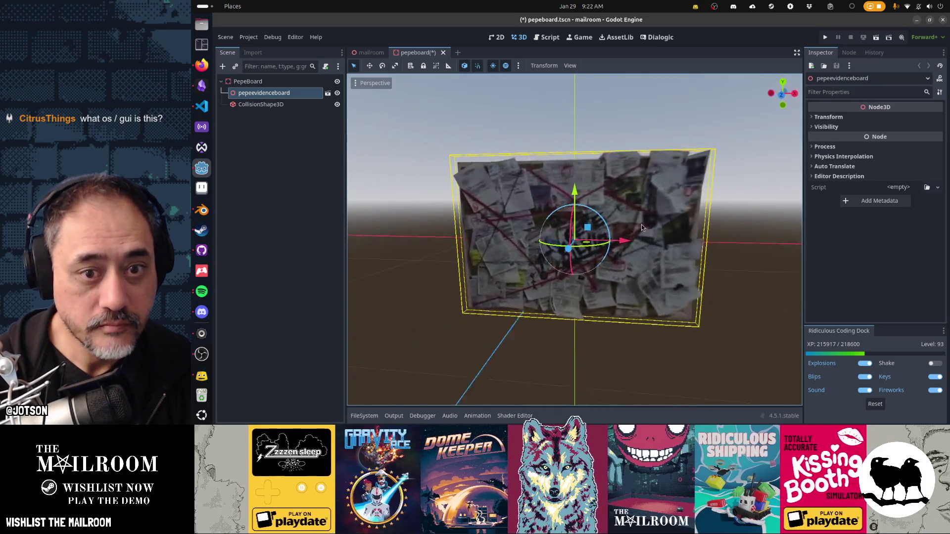
left_click_drag(548, 228, 617, 225)
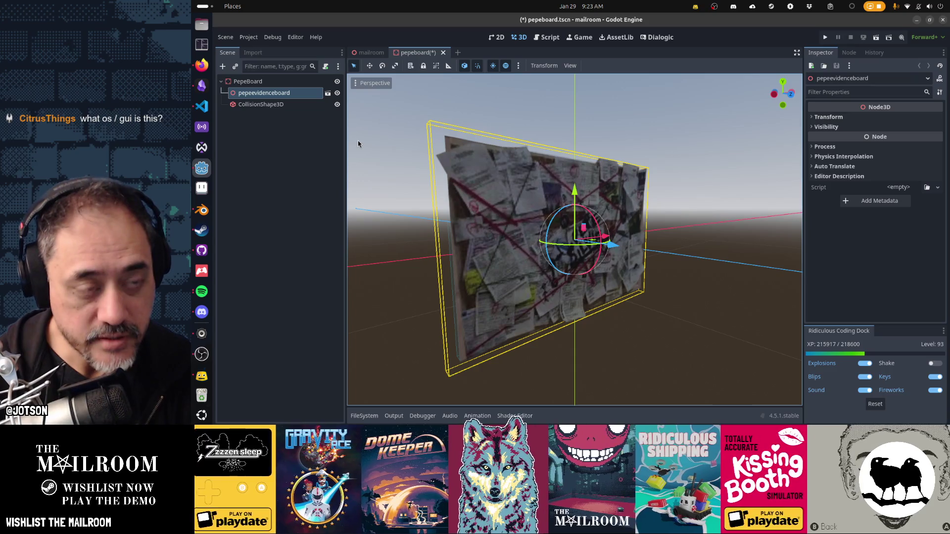
left_click(201, 85)
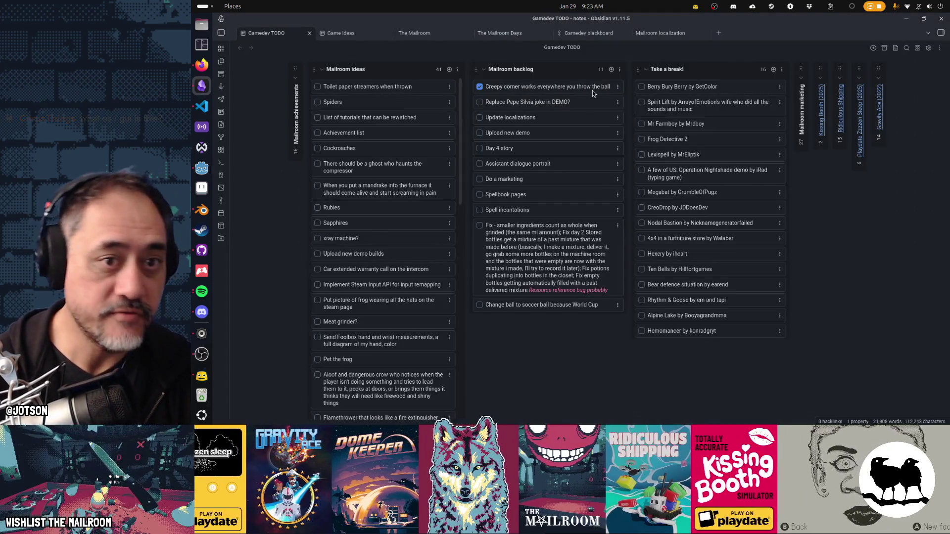
- Add the Mailroom backlog card 'Add a carpet on the correct side of the table' and move it below Pepe Silvia
left_click(612, 69)
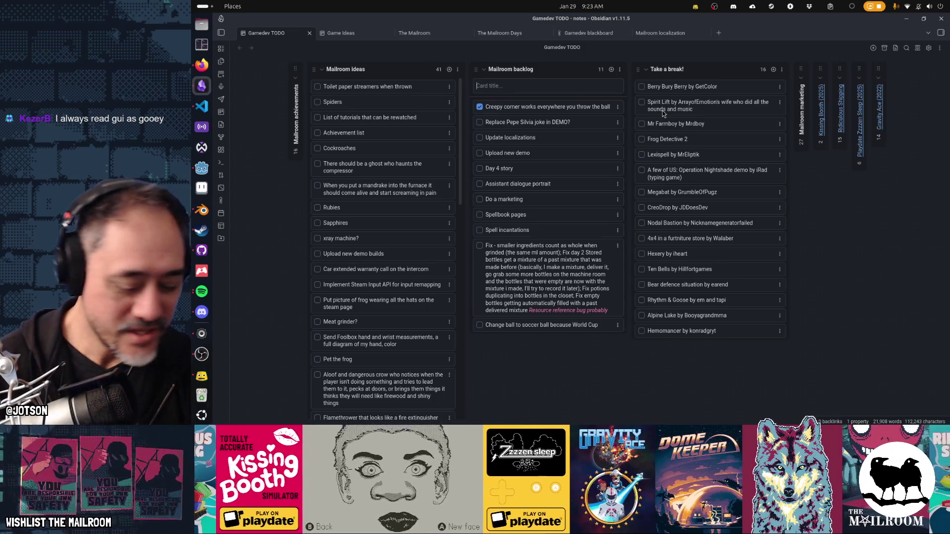
type("Add a carp")
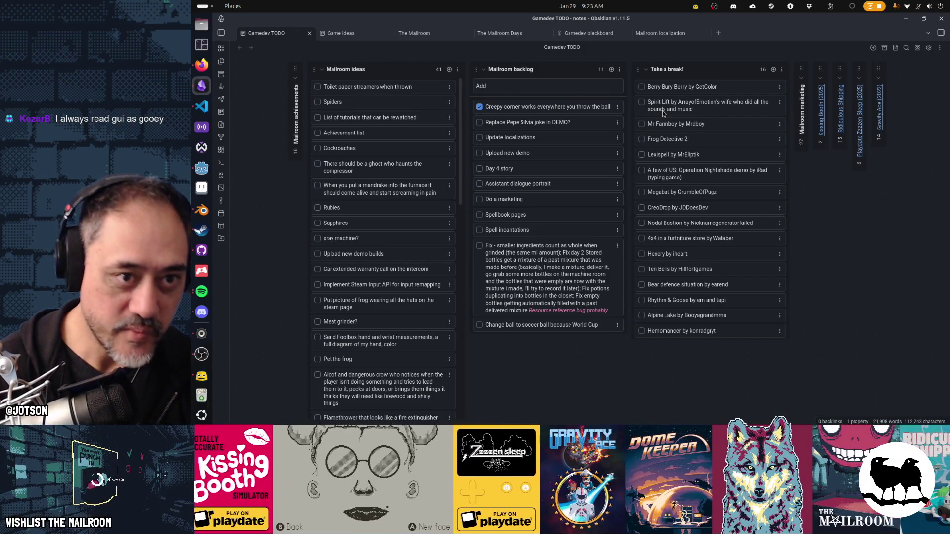
type("et")
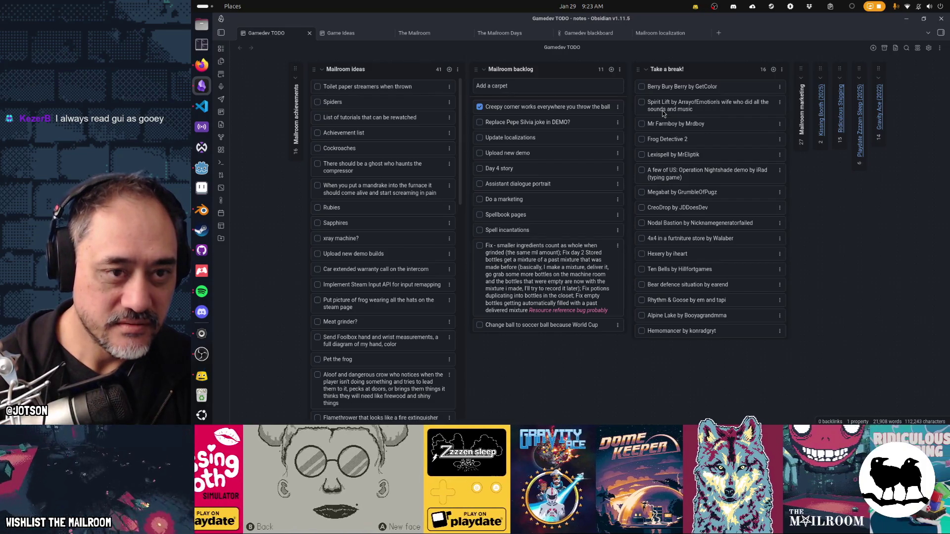
type(" on the correct sid")
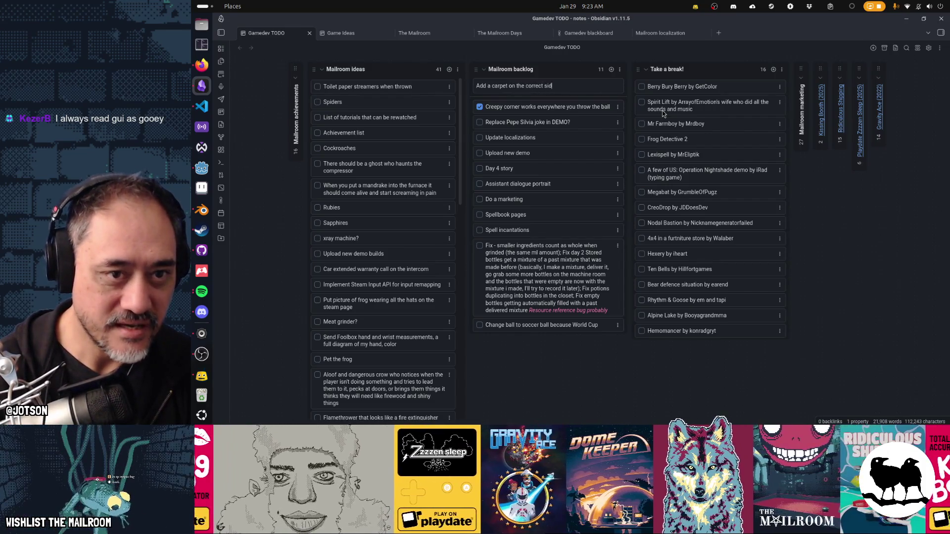
type("ble")
key("Return")
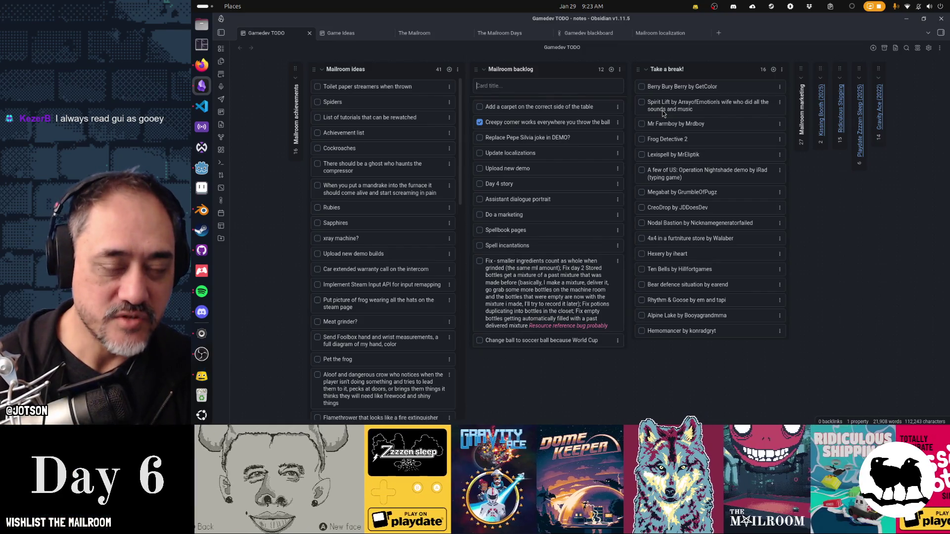
key("Escape")
left_click_drag(562, 90, 567, 119)
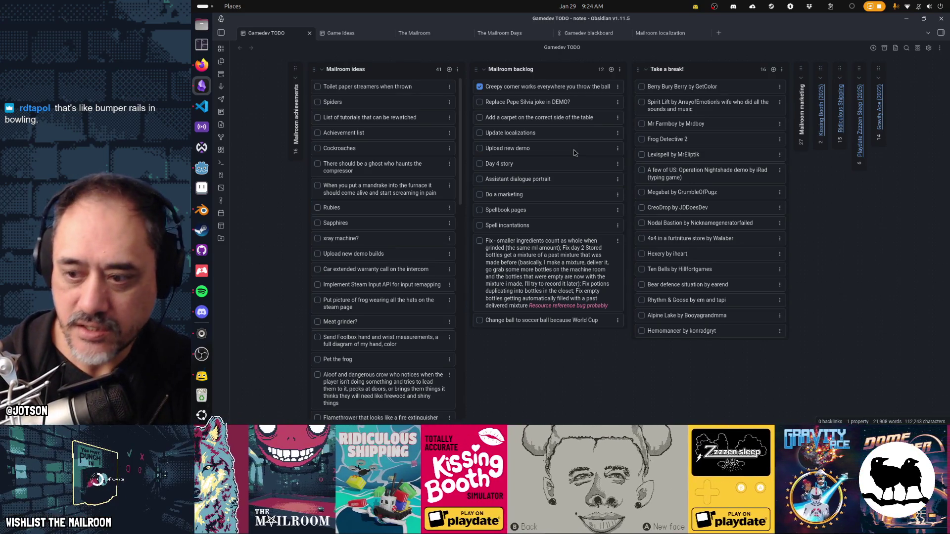
- Extend the carpet card with: add sign to the back of the table that says "You're on the wrong side of the table"
left_click(201, 376)
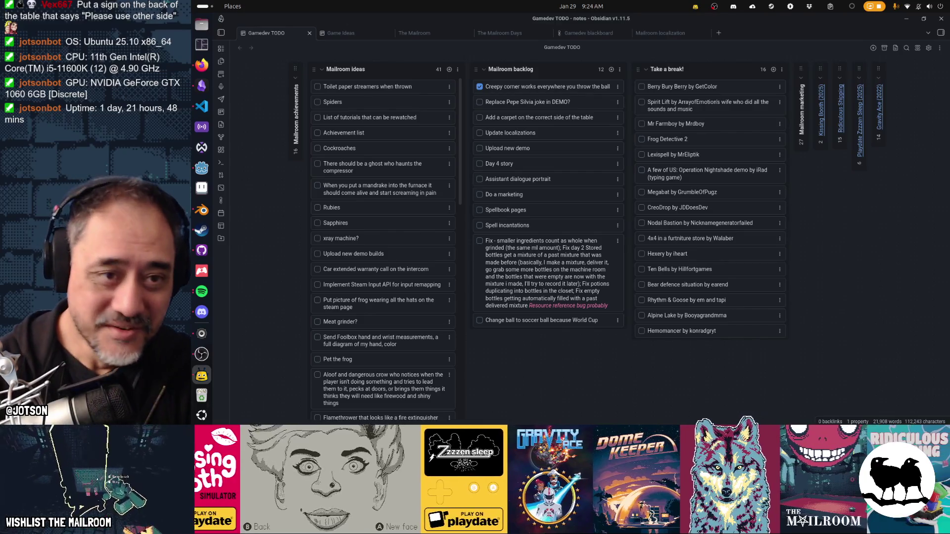
left_click(601, 118)
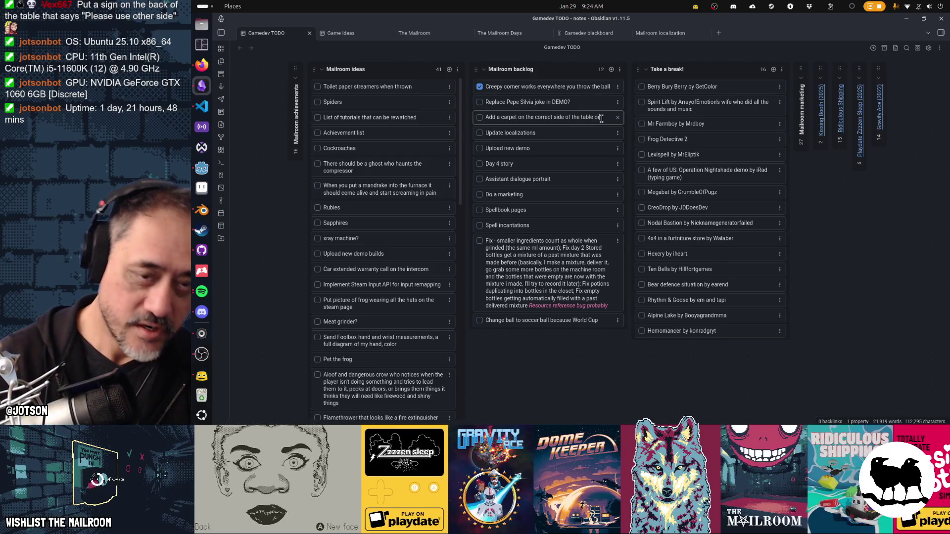
type("add sign to the back of th")
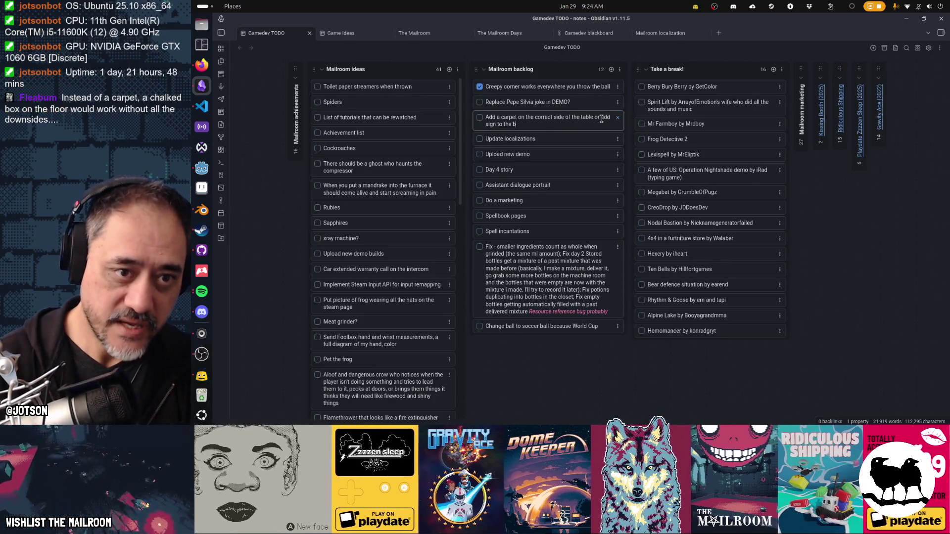
type("e table that")
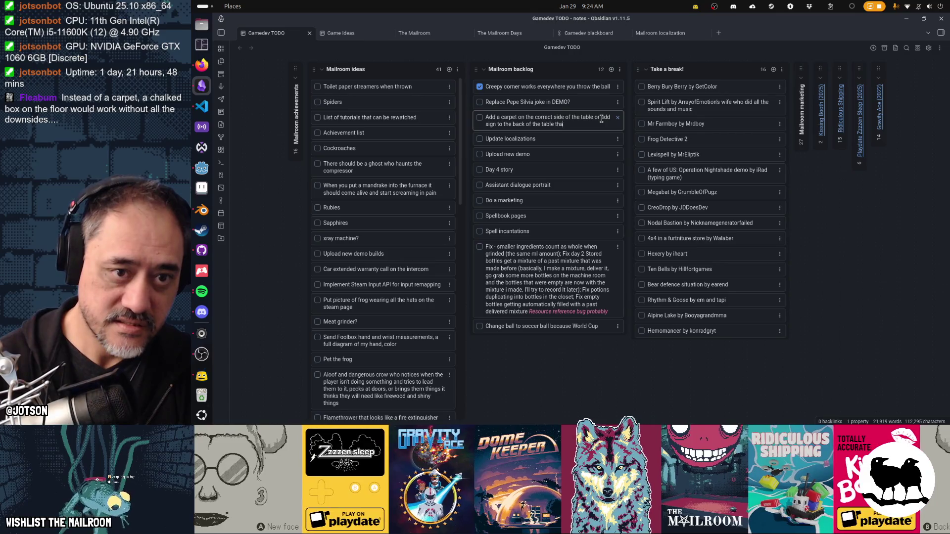
type(" says \"You're on t")
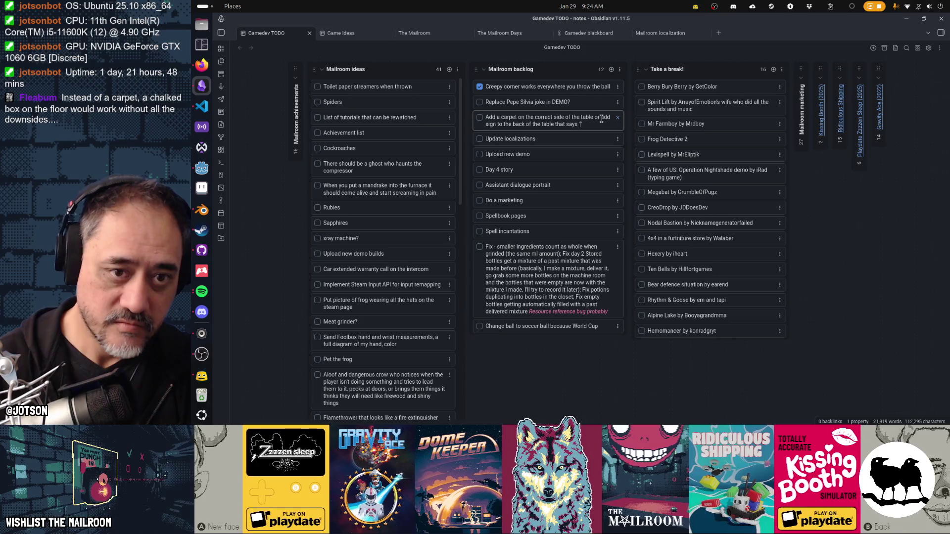
type("he r")
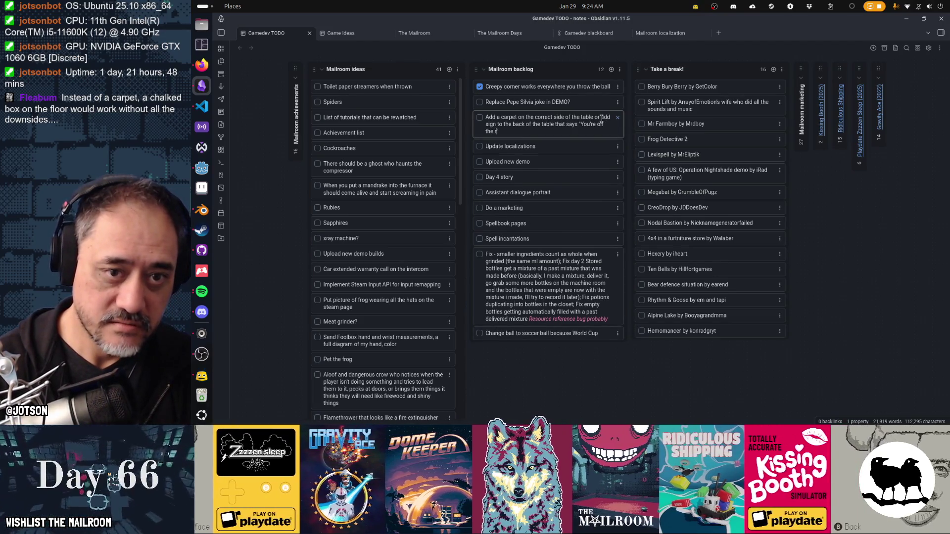
key("BackSpace")
type("wrong sid")
type("e of the table")
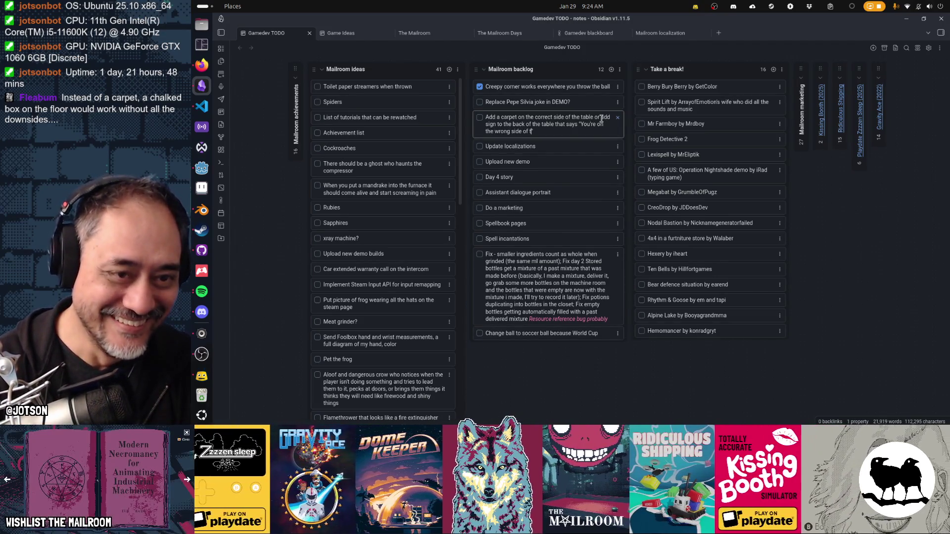
type("\"")
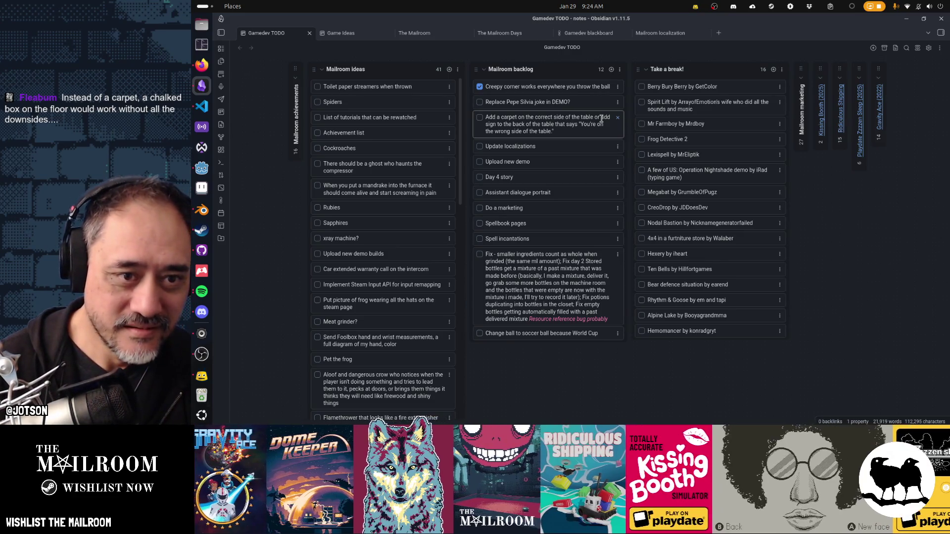
key("Return")
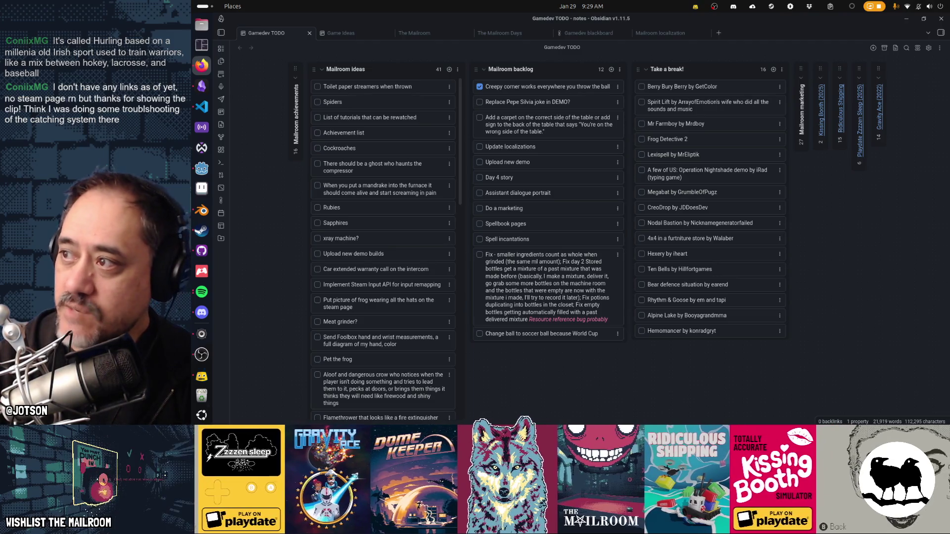
- Bring the browser with the Hurling video to the front
key("alt+Tab")
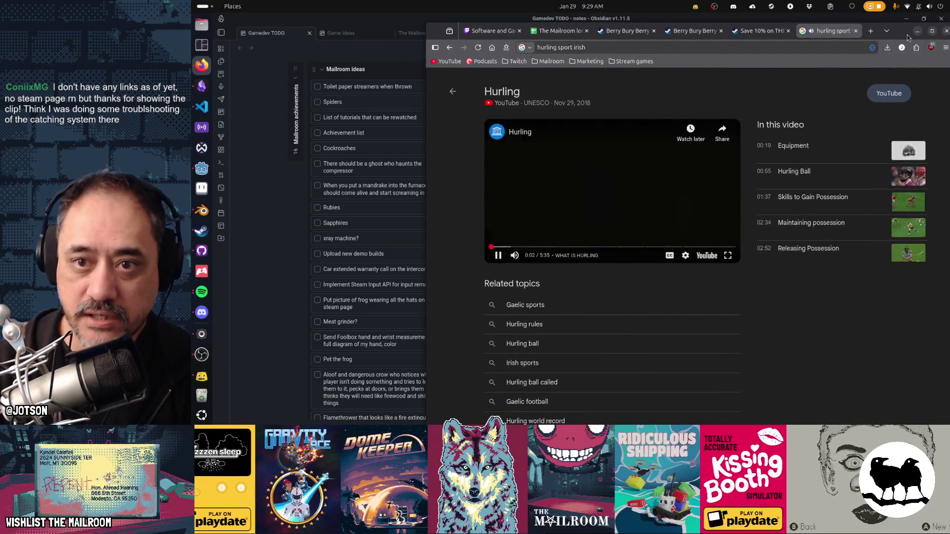
- Shift Chrome slightly left, pause and resume the Hurling video, then close its tab and window
left_click_drag(907, 34, 872, 32)
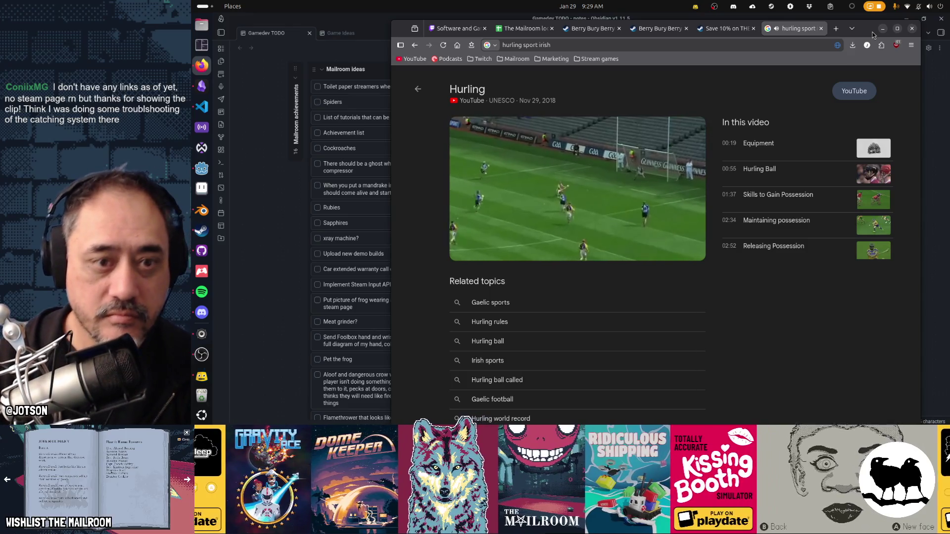
mouse_move(695, 247)
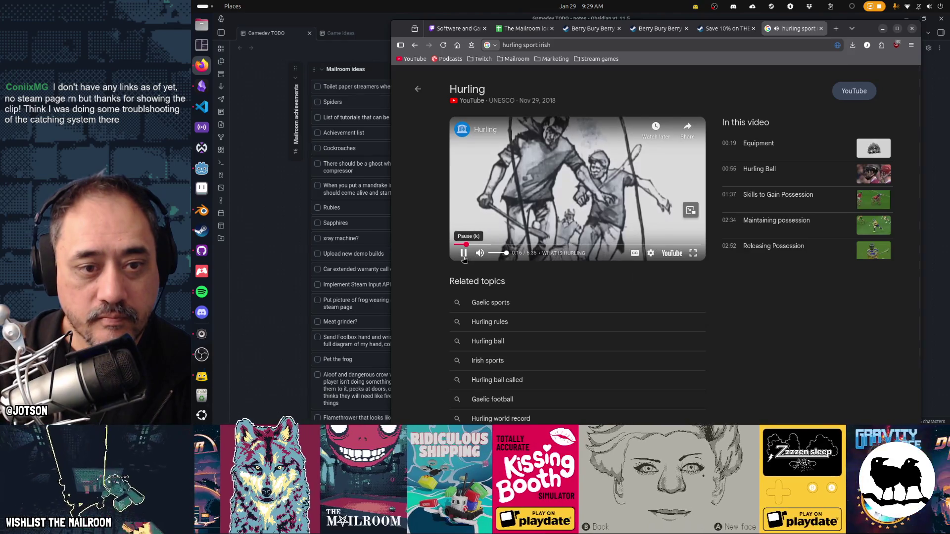
left_click(464, 253)
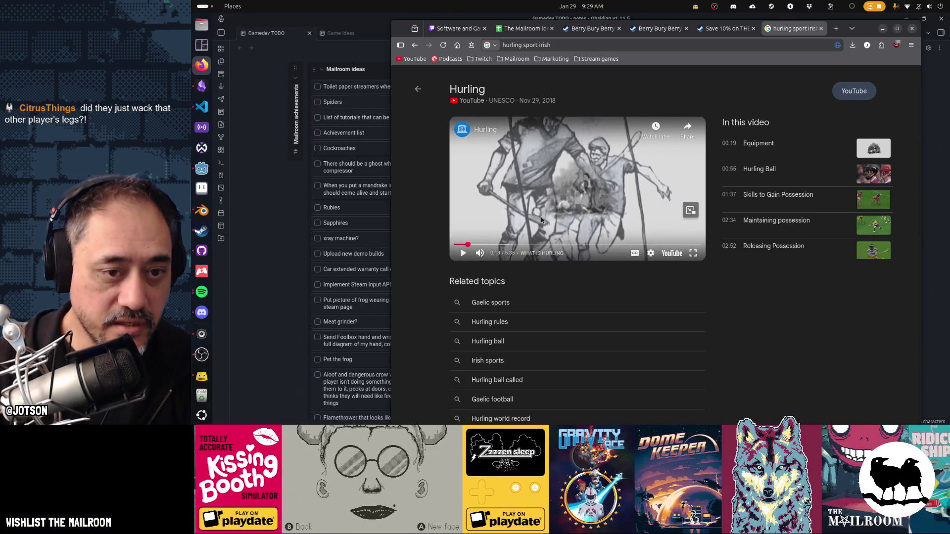
left_click(463, 253)
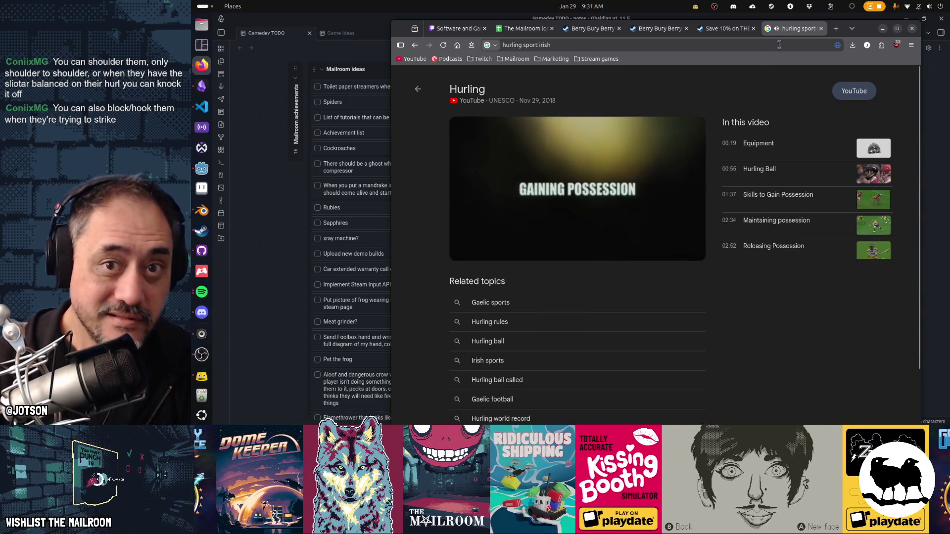
left_click(821, 28)
left_click(882, 28)
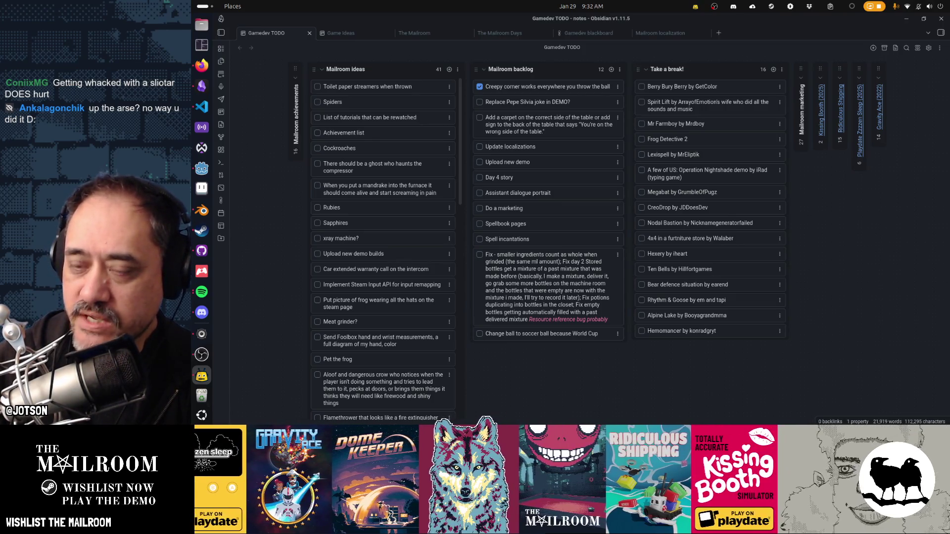
- Switch from the Obsidian TODO board to the Godot editor
left_click(201, 168)
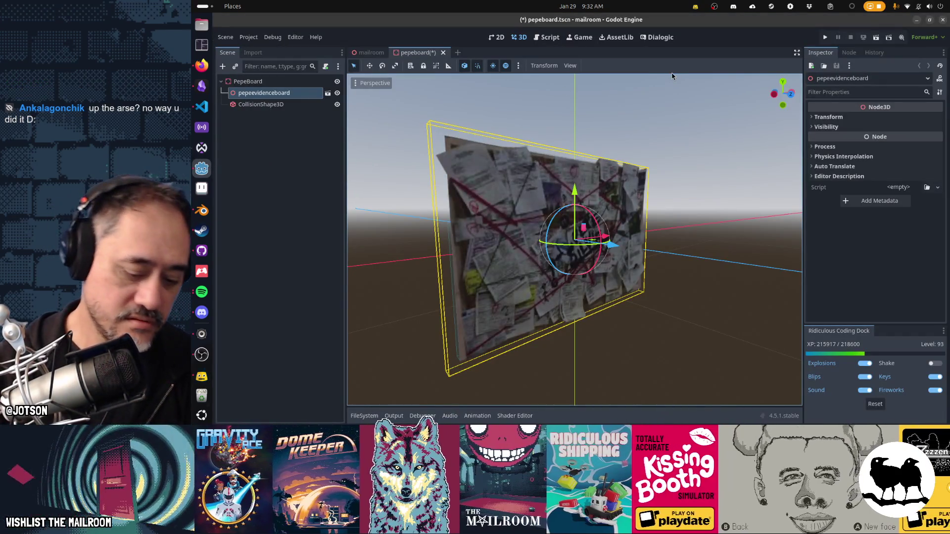
- Save the pepeboard scene, then circle The Mailroom's red mushroom cluster and pick a small mushroom
key("ctrl+s")
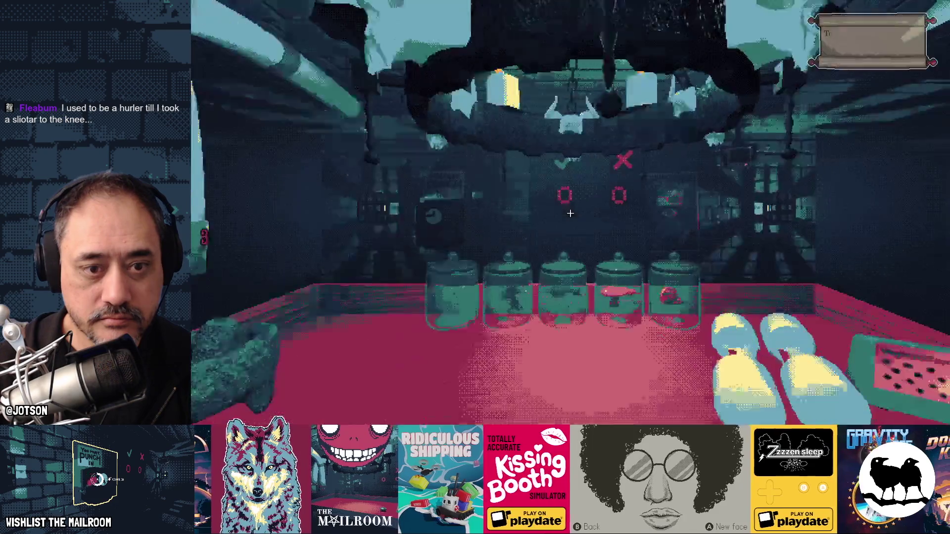
key("Escape")
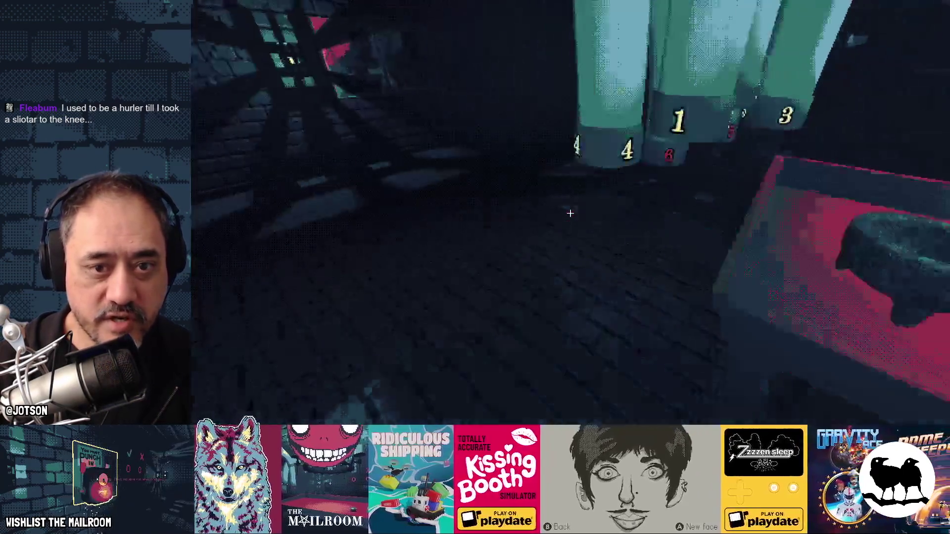
key("w")
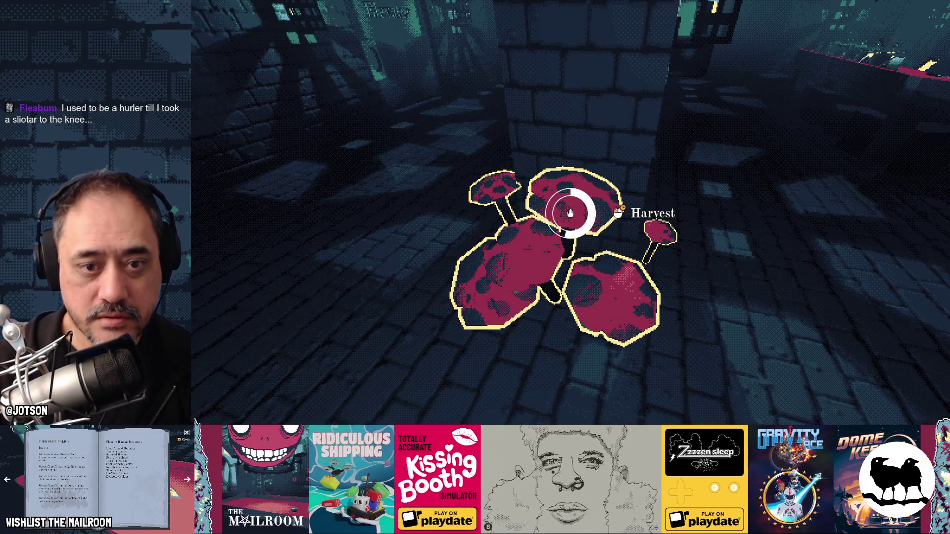
key("w")
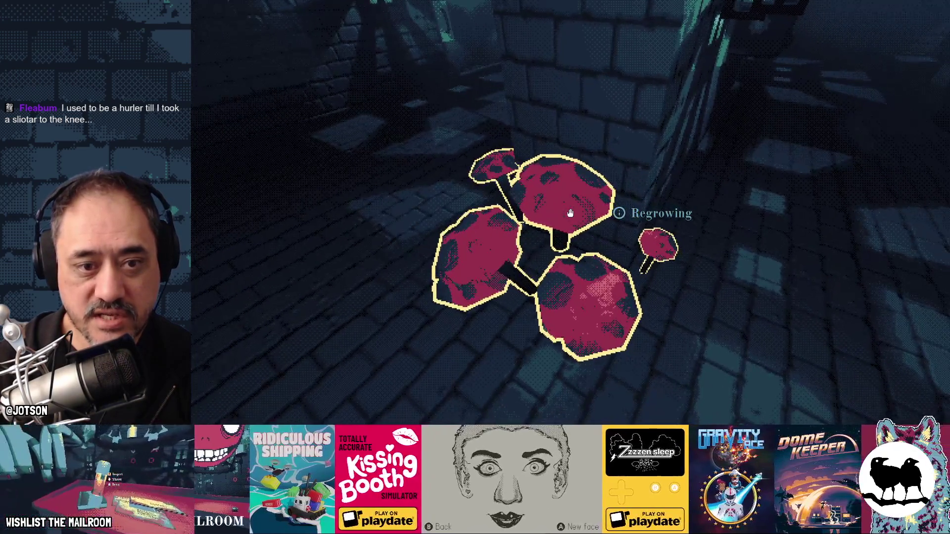
key("d")
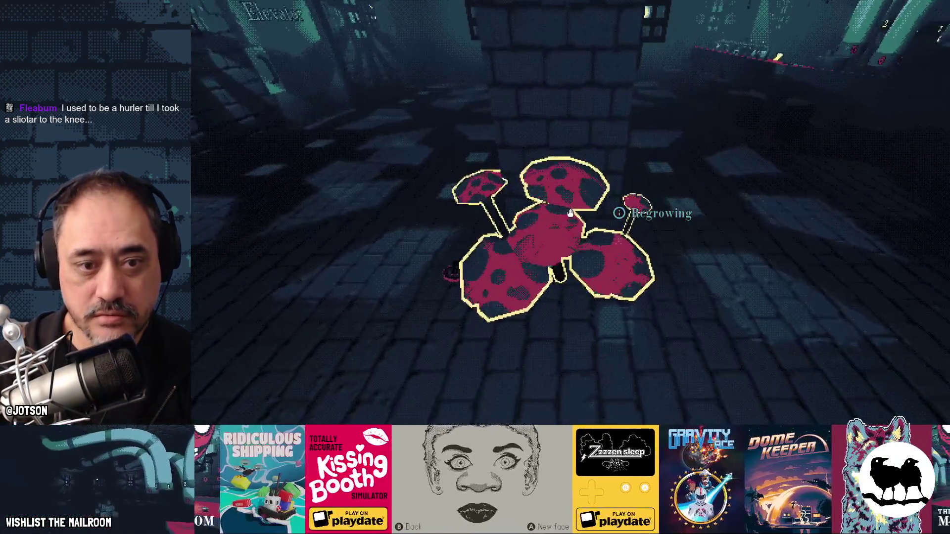
key("d")
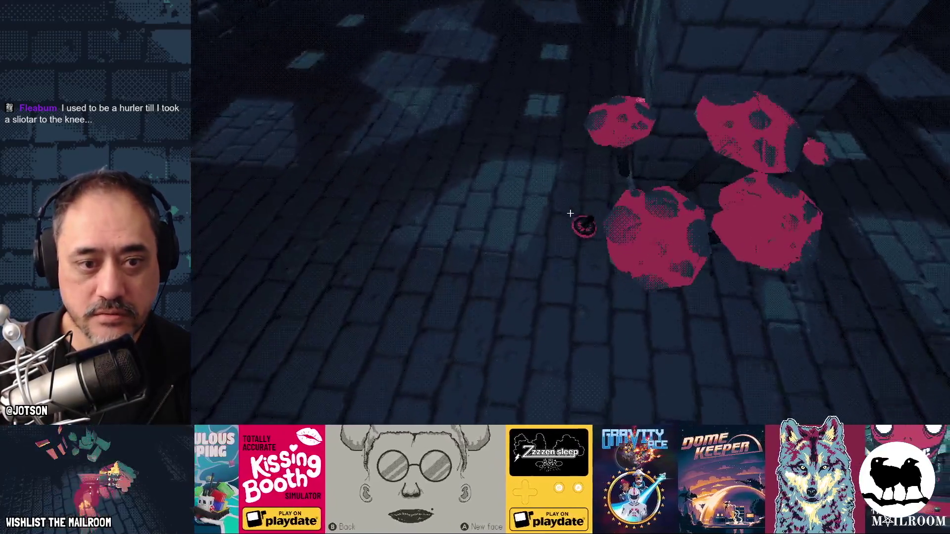
left_click(570, 213)
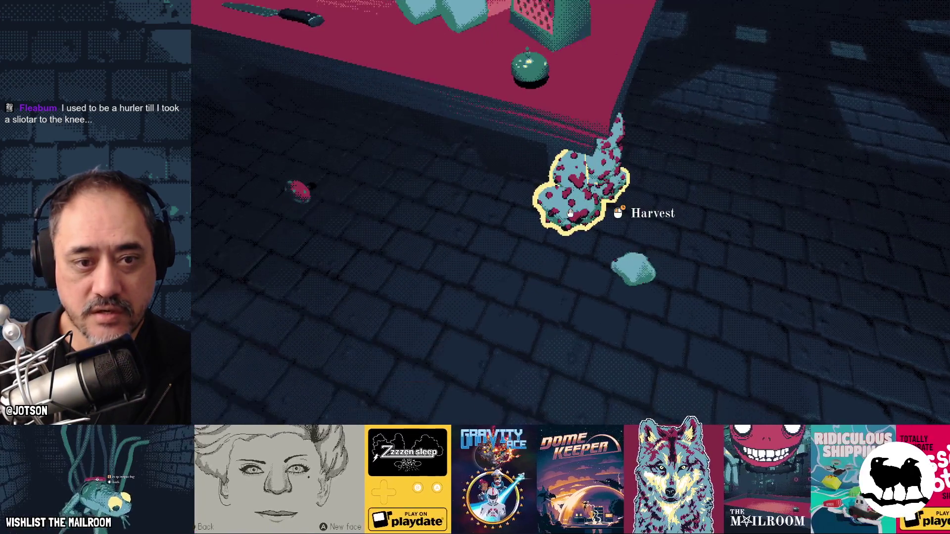
- Harvest the blood-spotted plant and put the piece into the mortar to grind it into blood
left_click_drag(570, 213, 570, 212)
left_click(570, 213)
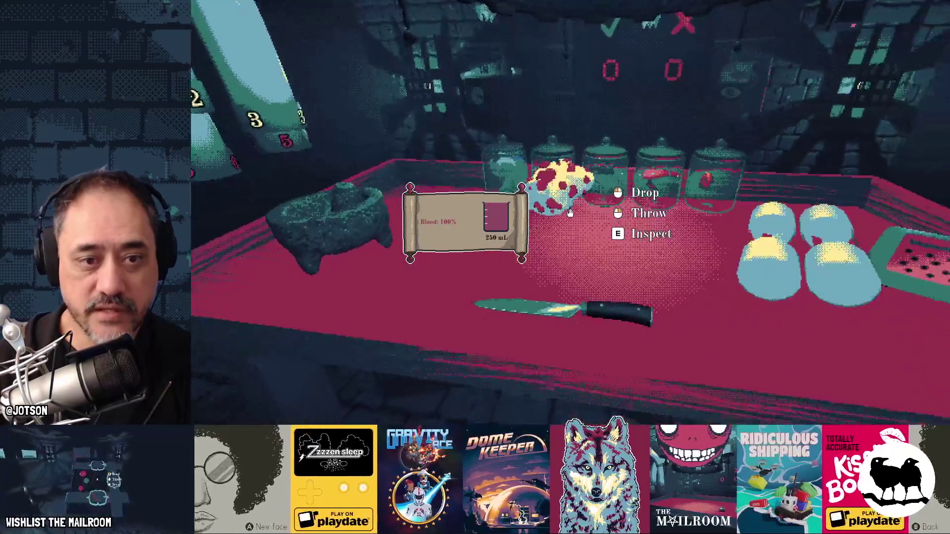
left_click(570, 212)
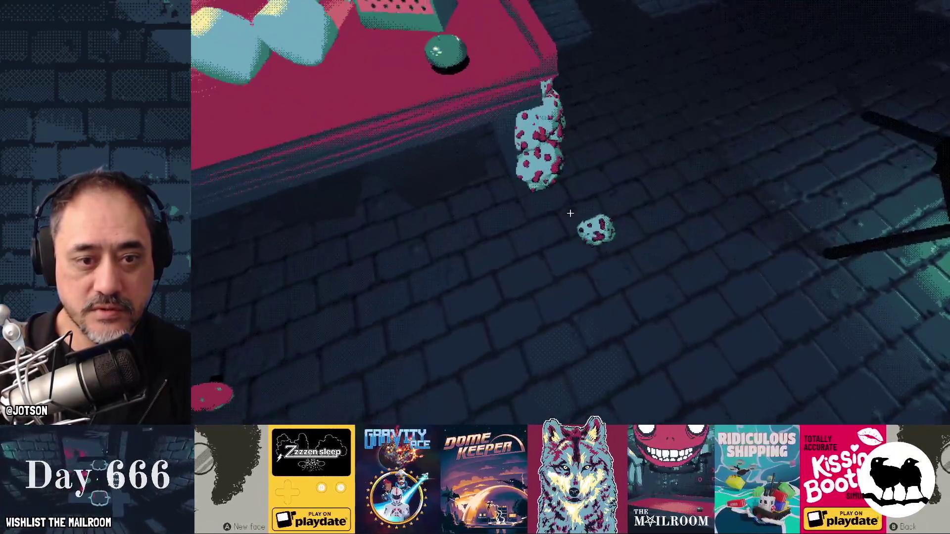
left_click(570, 213)
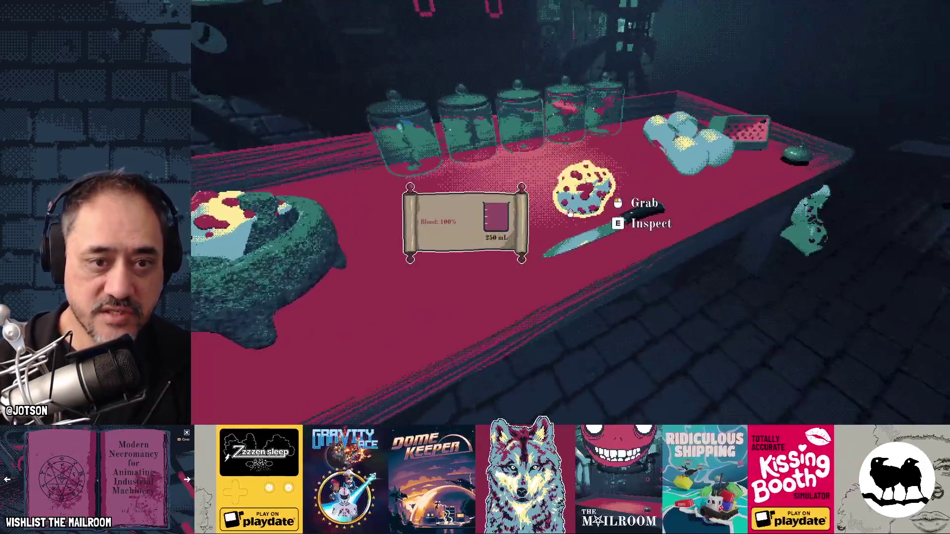
left_click(570, 212)
left_click(570, 212)
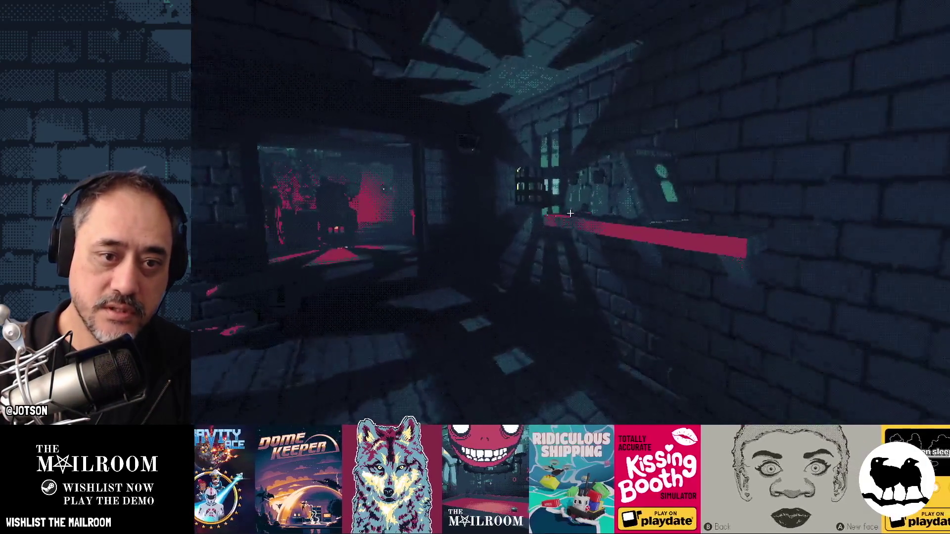
- Fill the glass flask with blood from the mortar and set the flask on the floor
left_click(570, 213)
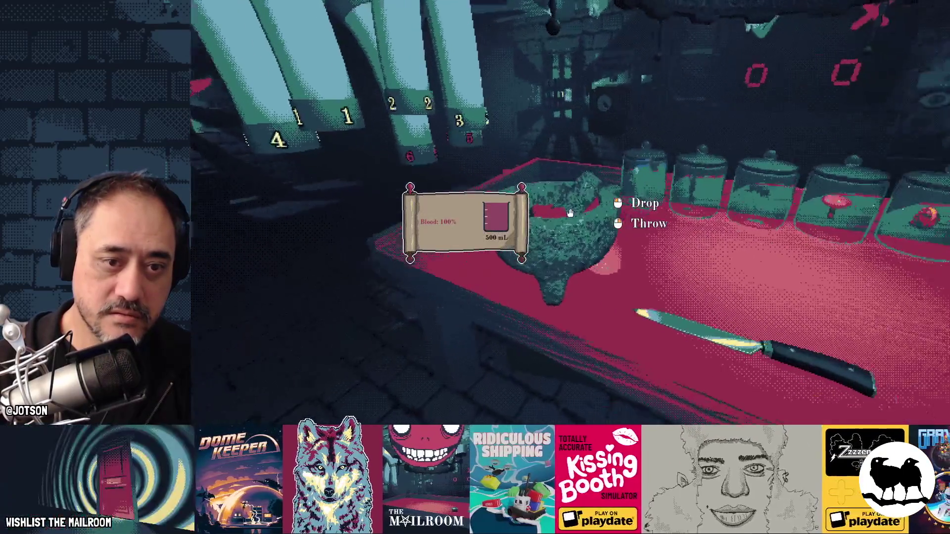
left_click(570, 213)
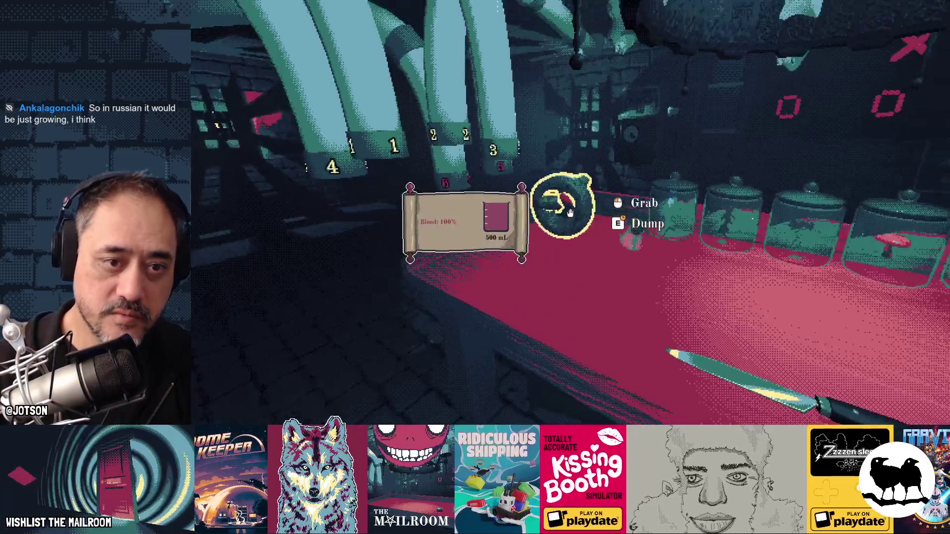
left_click(570, 213)
left_click(570, 213)
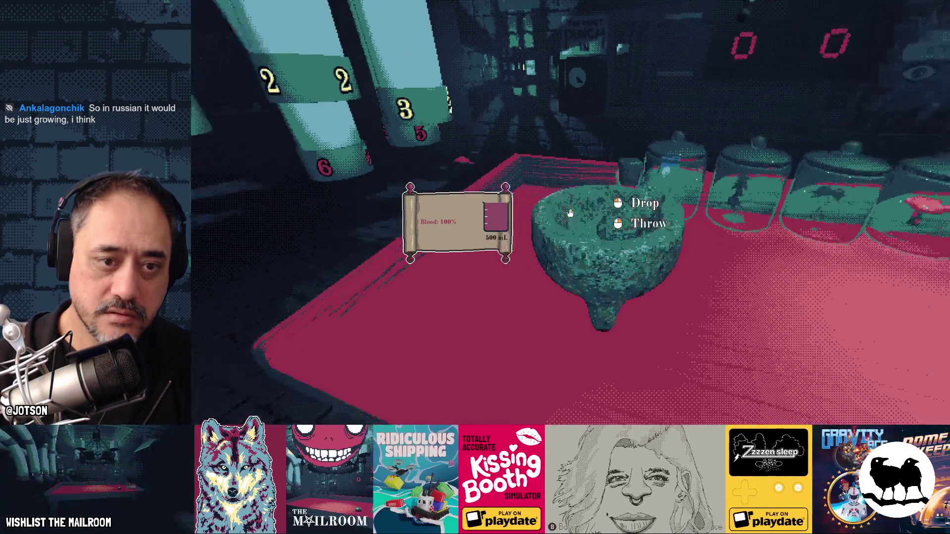
left_click(570, 213)
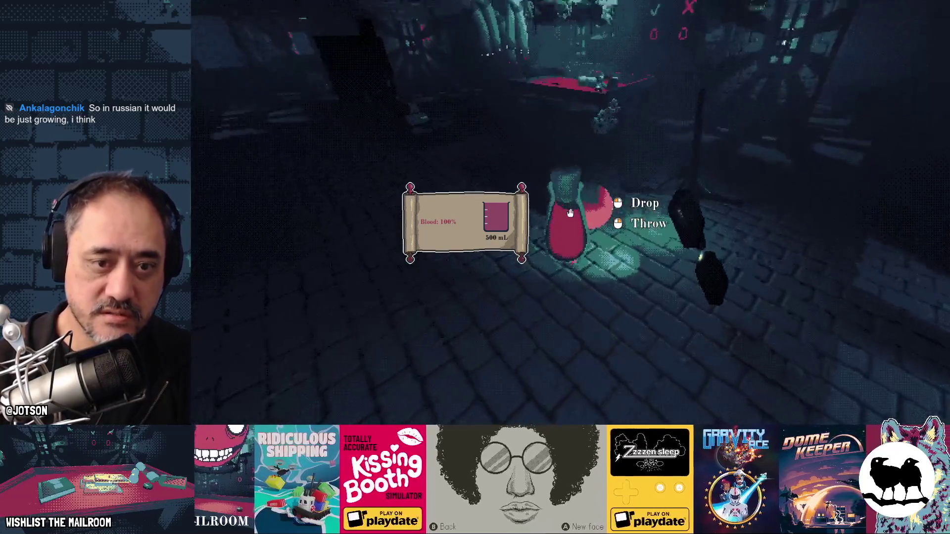
left_click(570, 213)
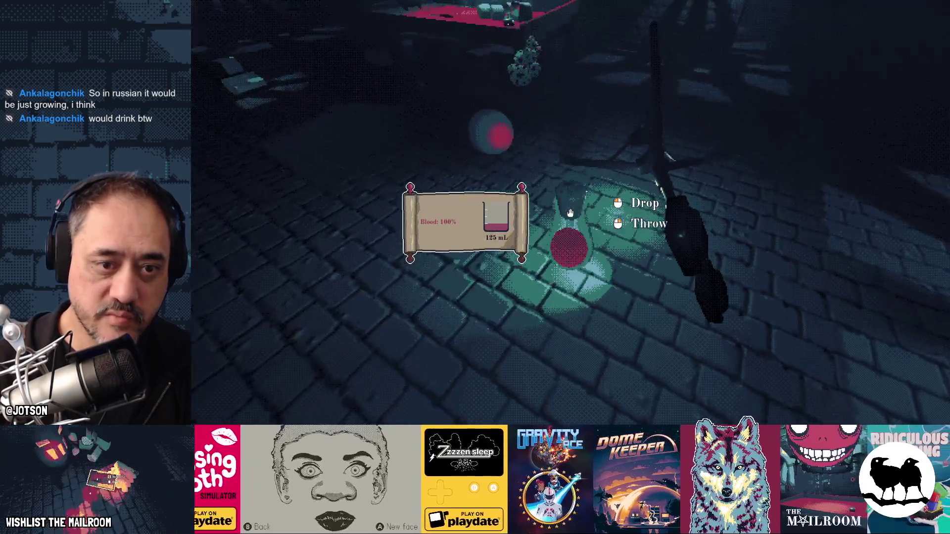
left_click(570, 213)
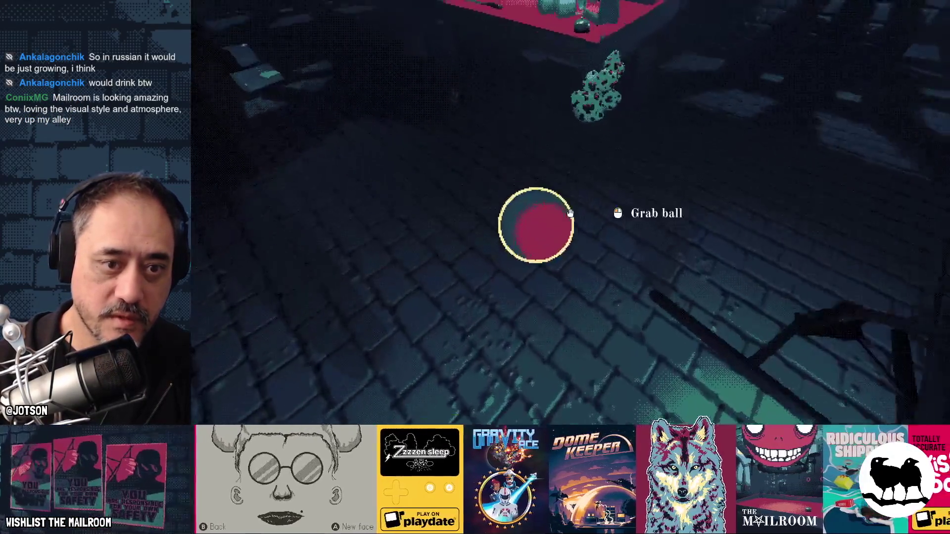
left_click(570, 213)
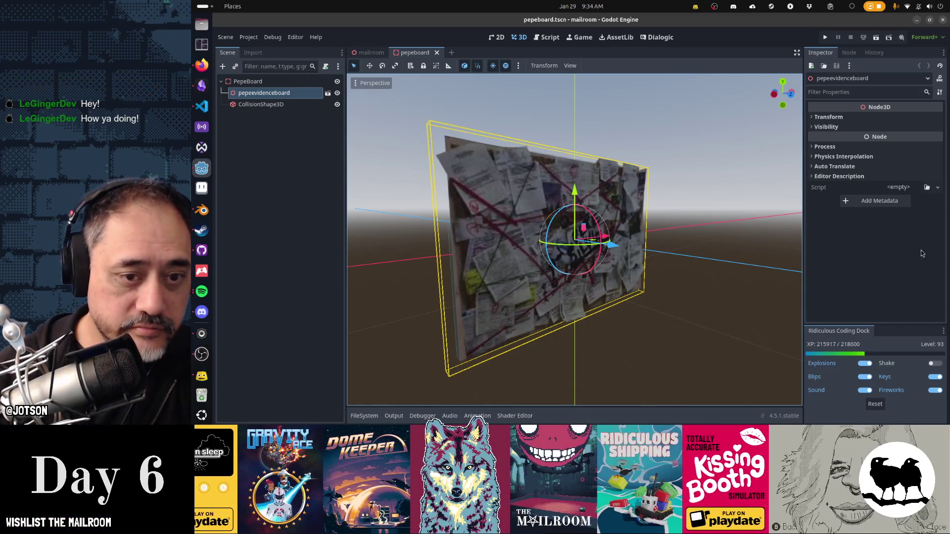
- Orbit and fly the 3D view toward the PepeBoard evidence board in the mailroom scene
mouse_move(728, 263)
left_mouse_down()
mouse_move(710, 268)
mouse_move(683, 247)
mouse_move(485, 218)
mouse_move(663, 242)
left_mouse_up()
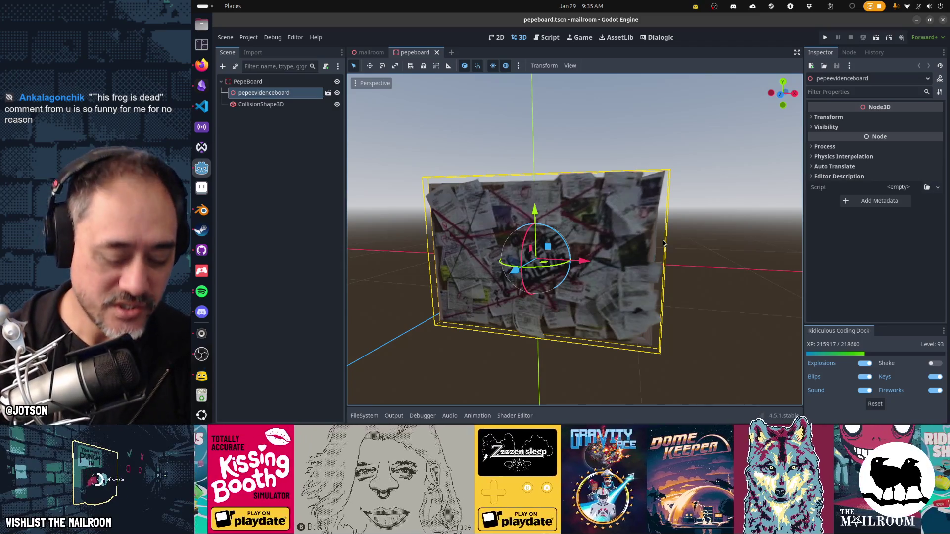
scroll(548, 315, "up", 5)
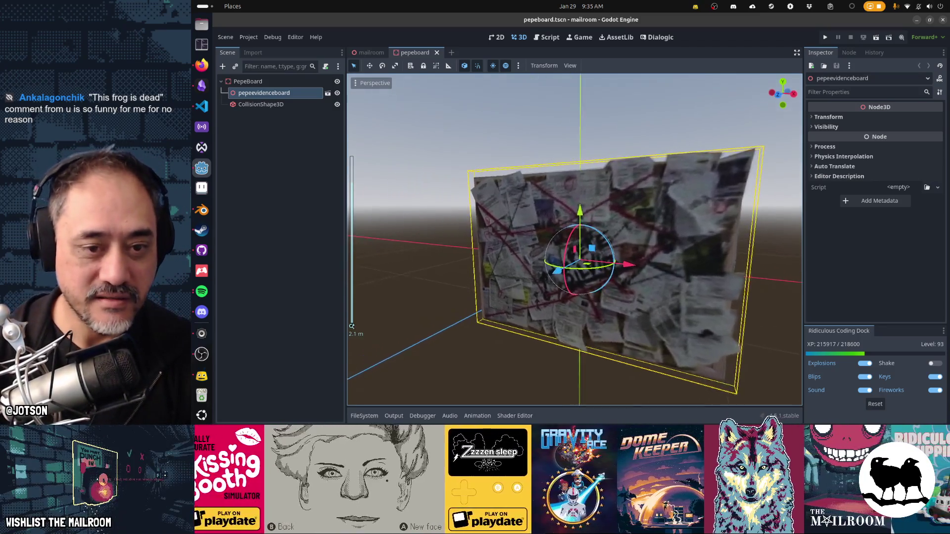
scroll(573, 240, "down", 3)
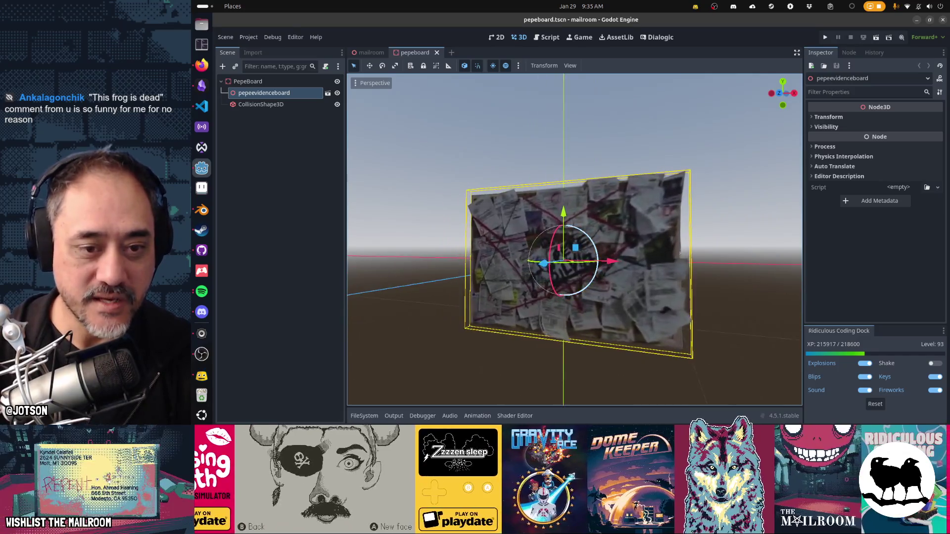
key("w")
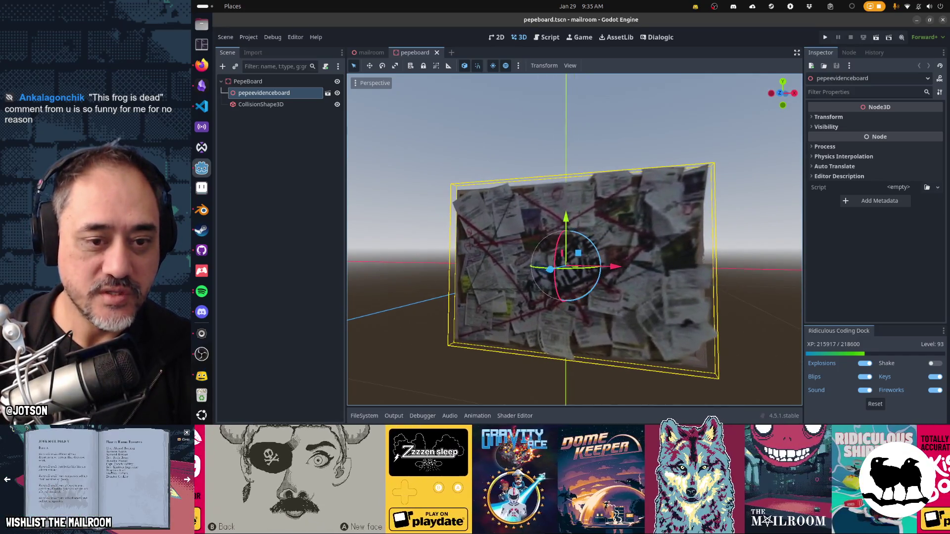
key("s")
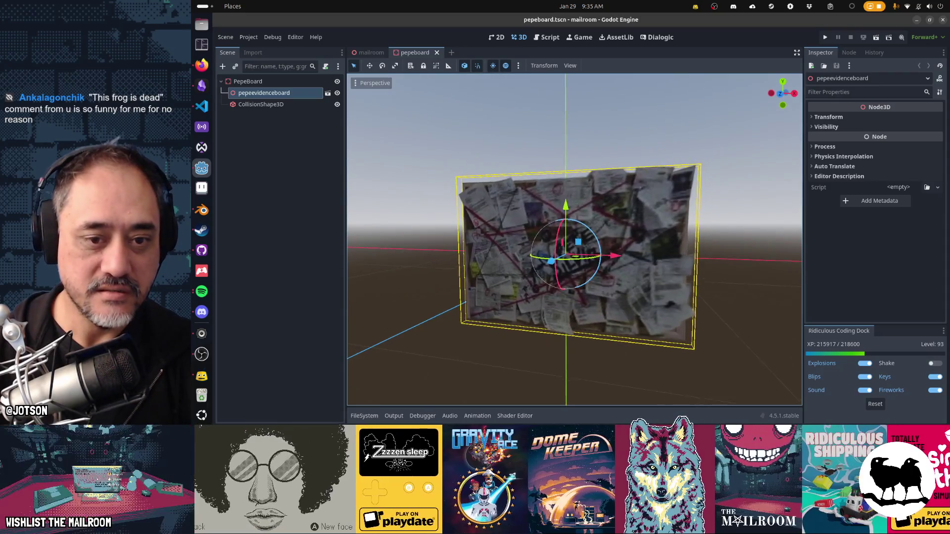
key("a")
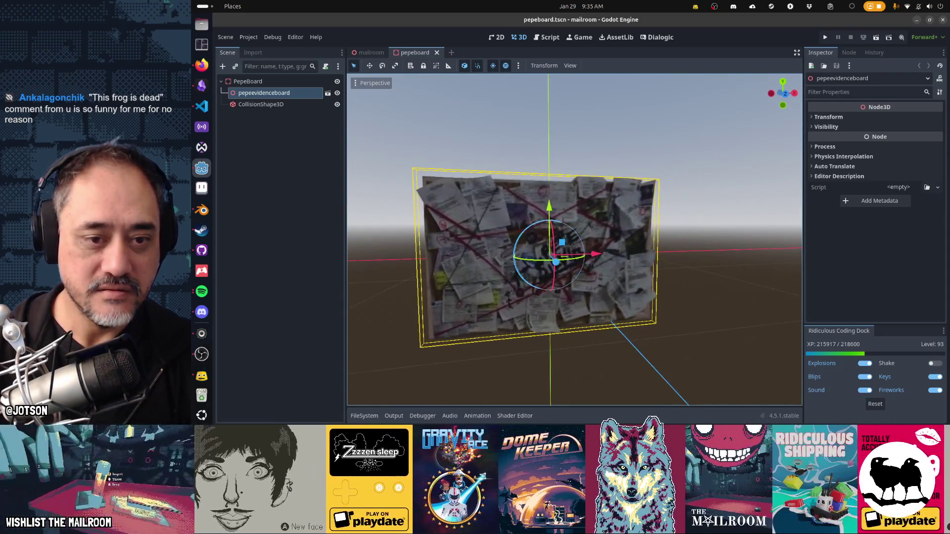
key("alt+Tab")
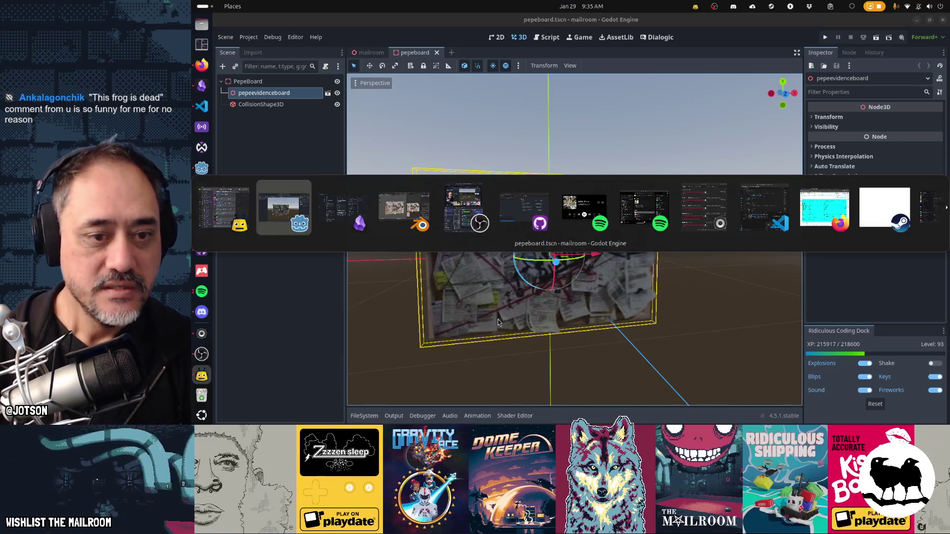
key("alt+Tab")
key("alt+Tab")
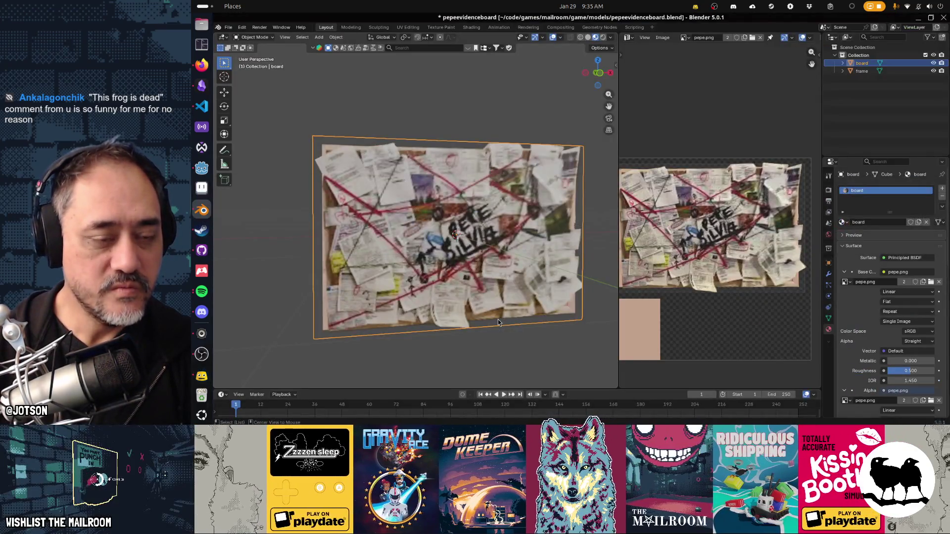
key("alt+Tab")
key("alt+Tab")
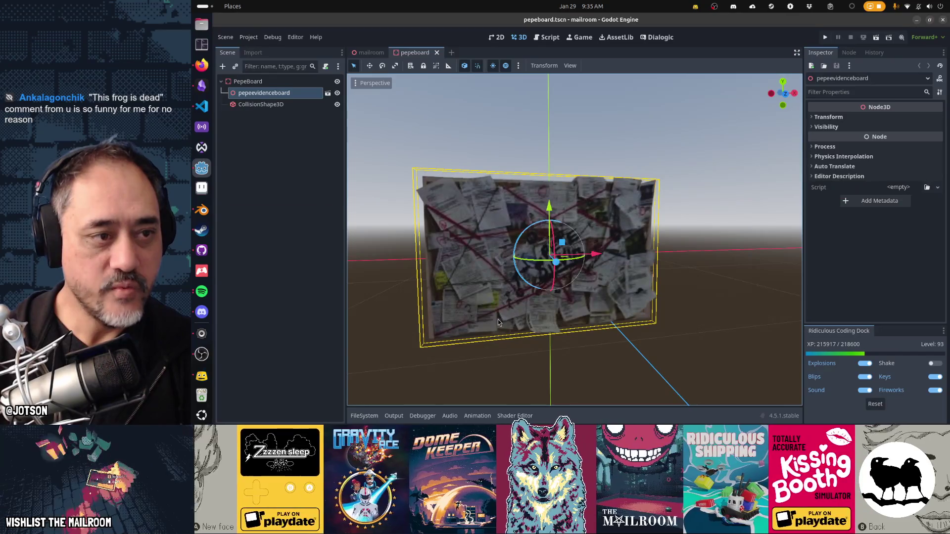
- Face the board, select the PepeBoard root node, and move from the mailroom tab to pepeboard
left_click_drag(511, 255, 512, 251)
left_click_drag(513, 189, 328, 144)
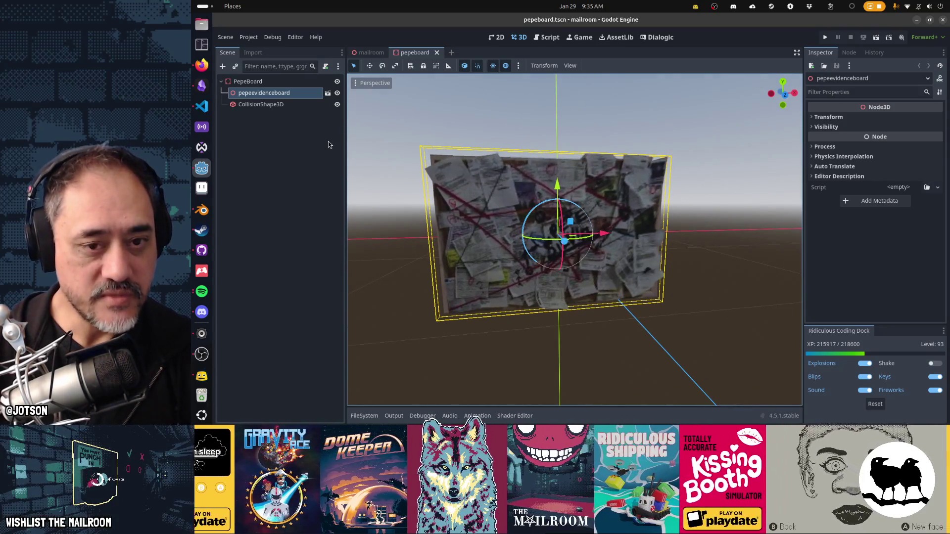
left_click(295, 83)
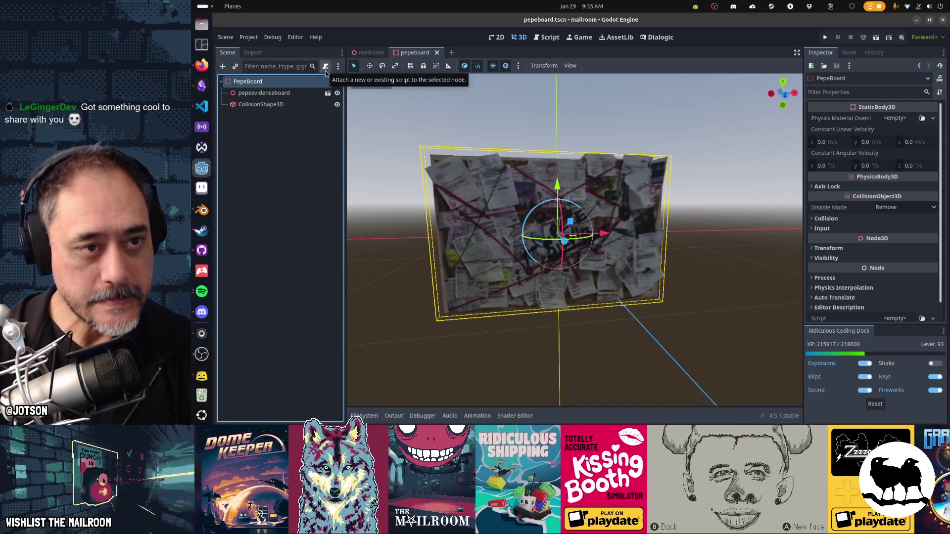
left_click(368, 52)
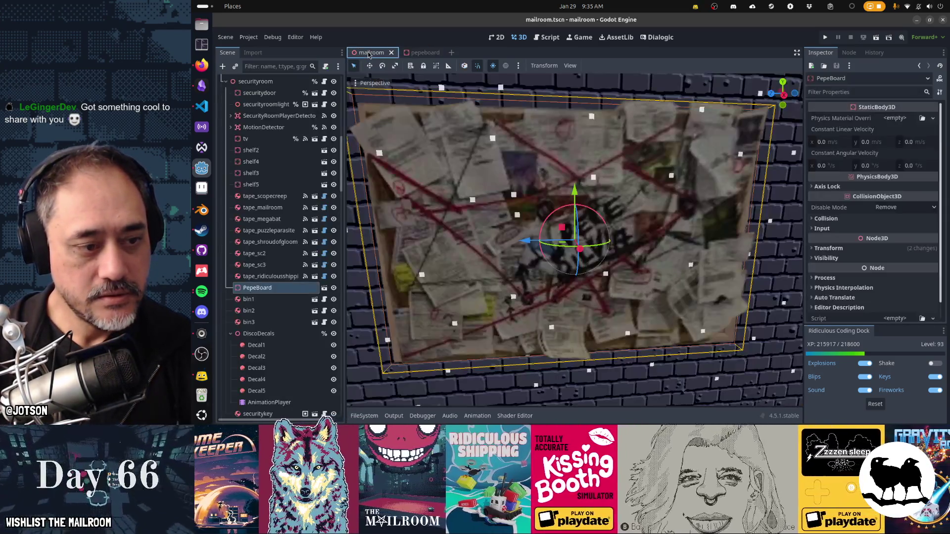
left_click(418, 52)
left_click(326, 66)
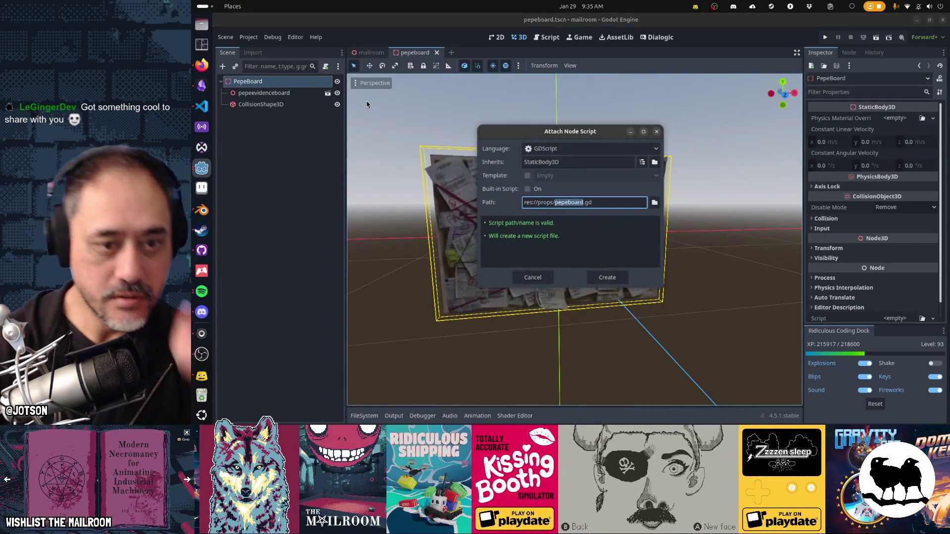
key("Return")
left_click(604, 180)
key("Return")
key("Return")
type("@s")
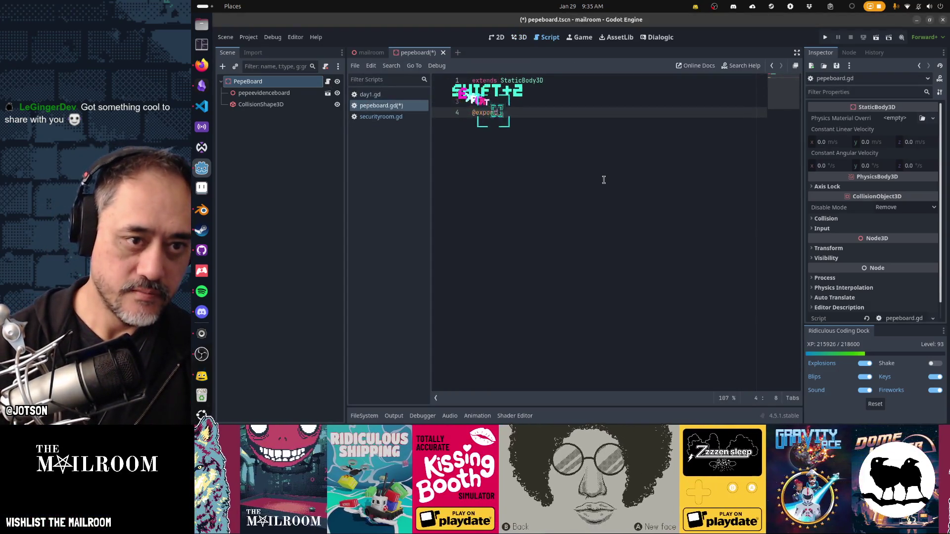
type("xport var t")
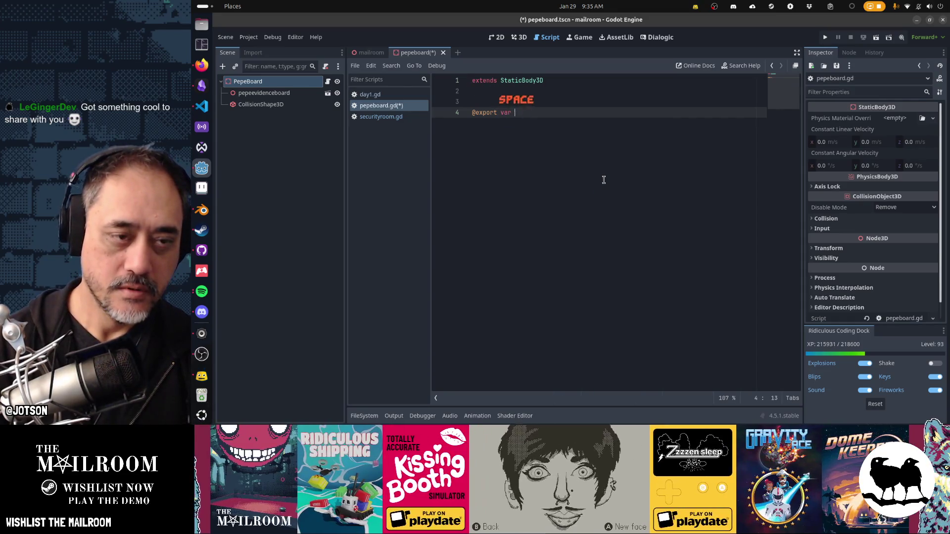
type("exture")
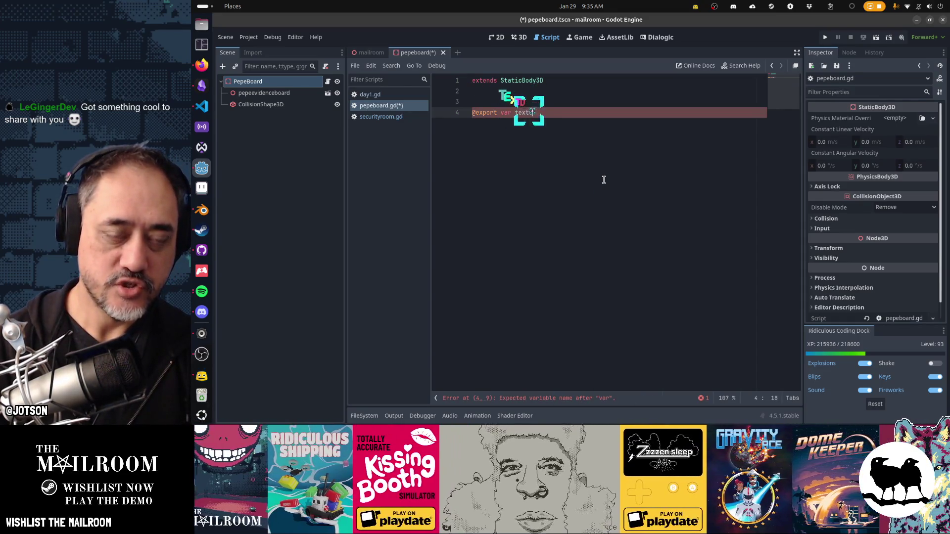
type("s: Array[")
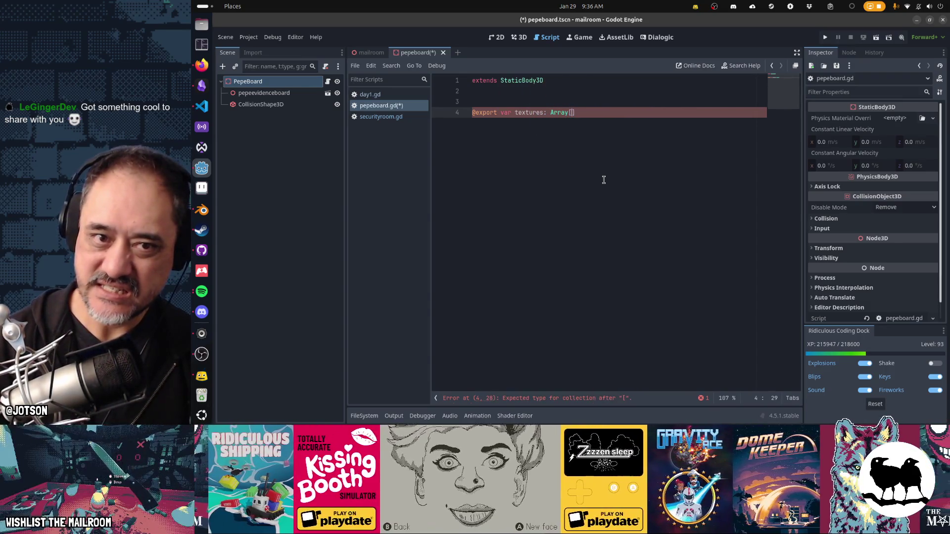
type("Textur")
type("e2d")
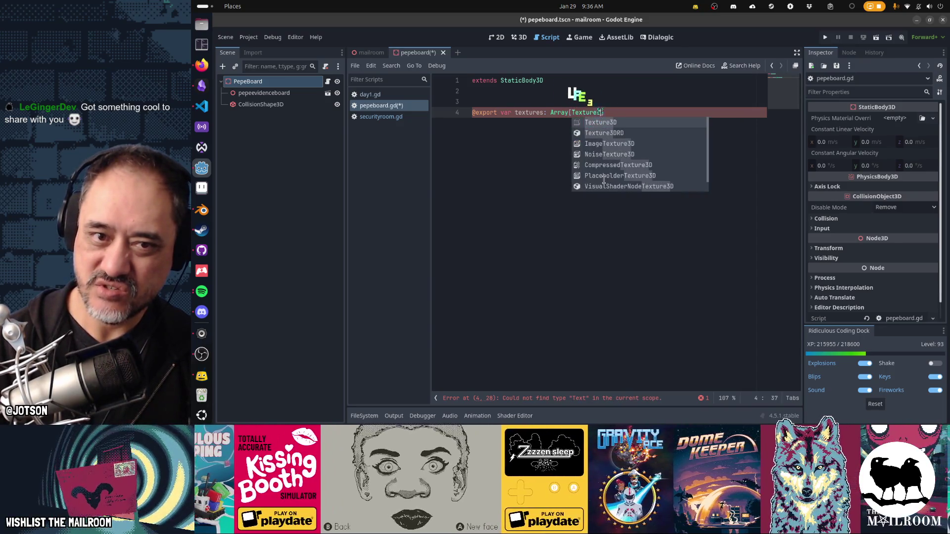
key("BackSpace")
type("D")
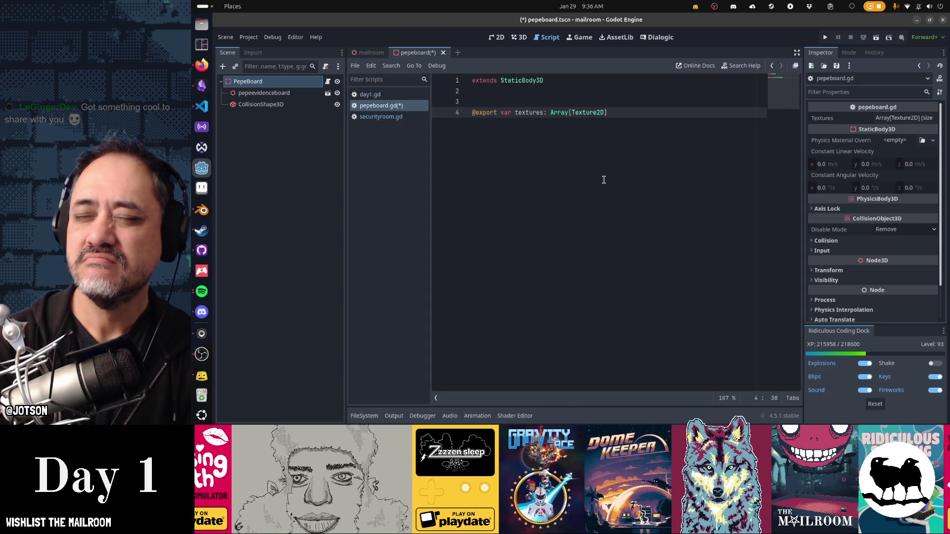
key("shift+End")
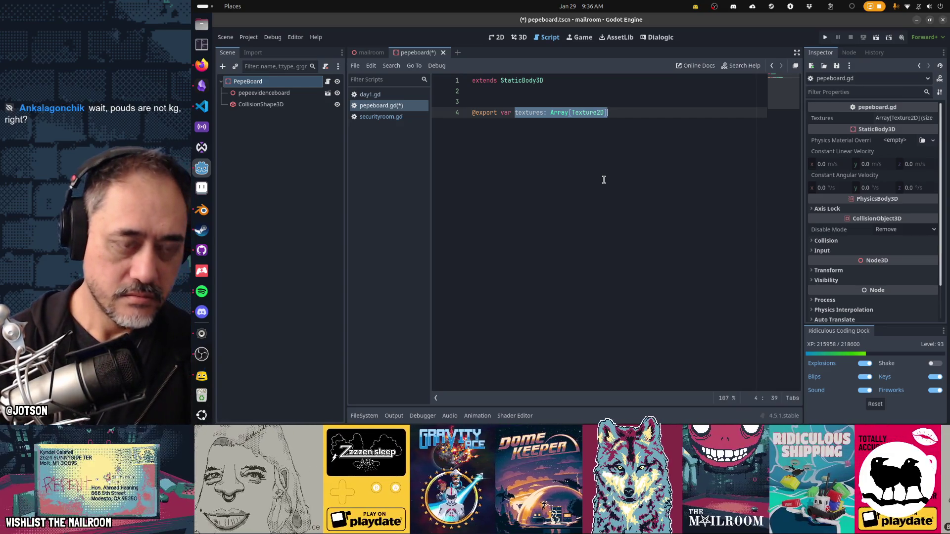
type("pepe_texture")
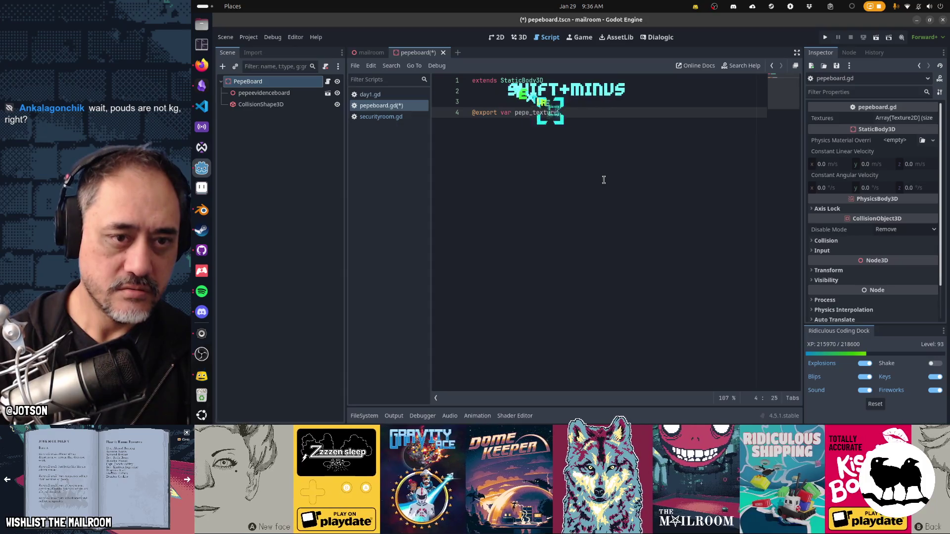
type(": Texture2D")
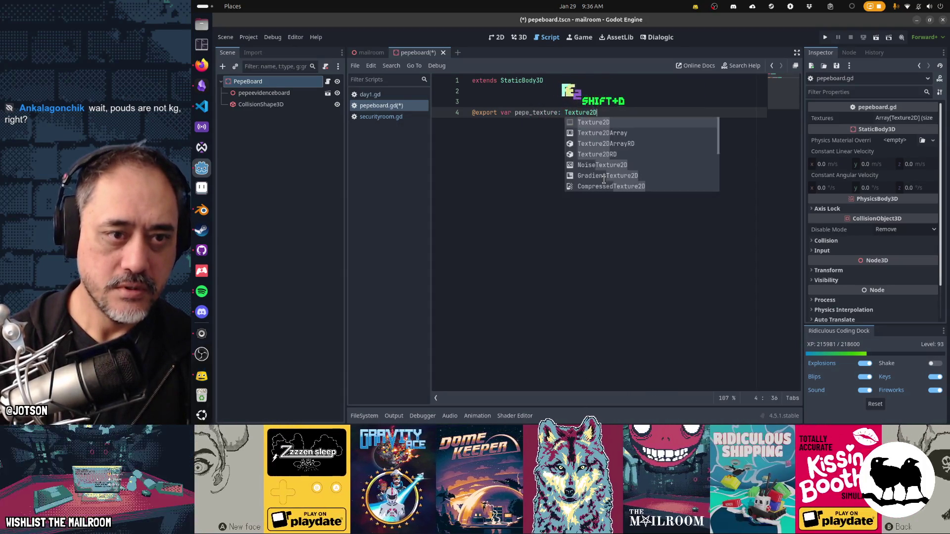
key("Return")
key("Return")
type("@export var")
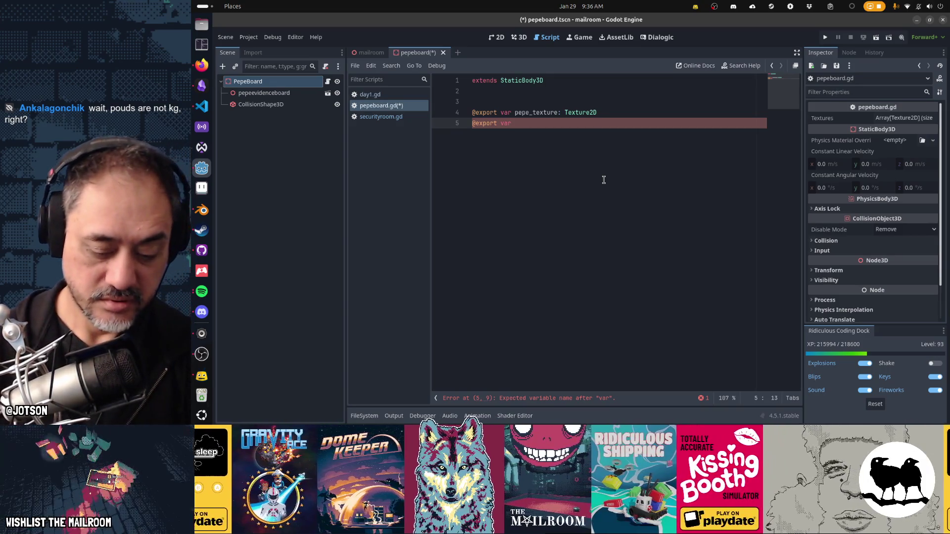
key("Up")
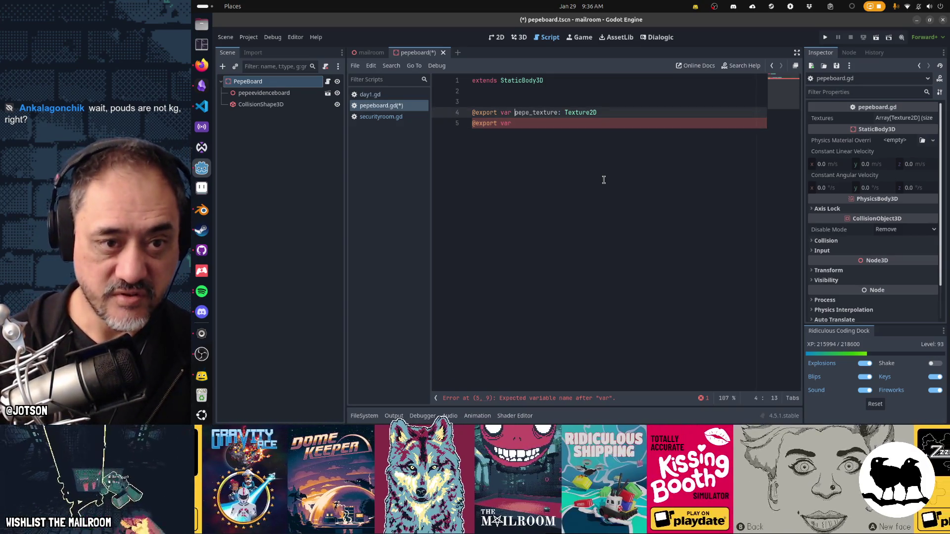
key("Down")
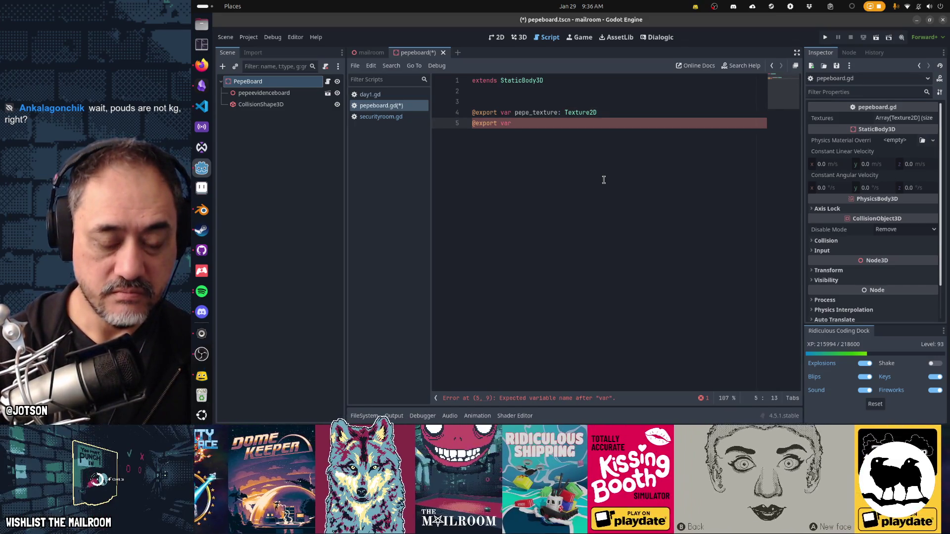
type("demo_texture")
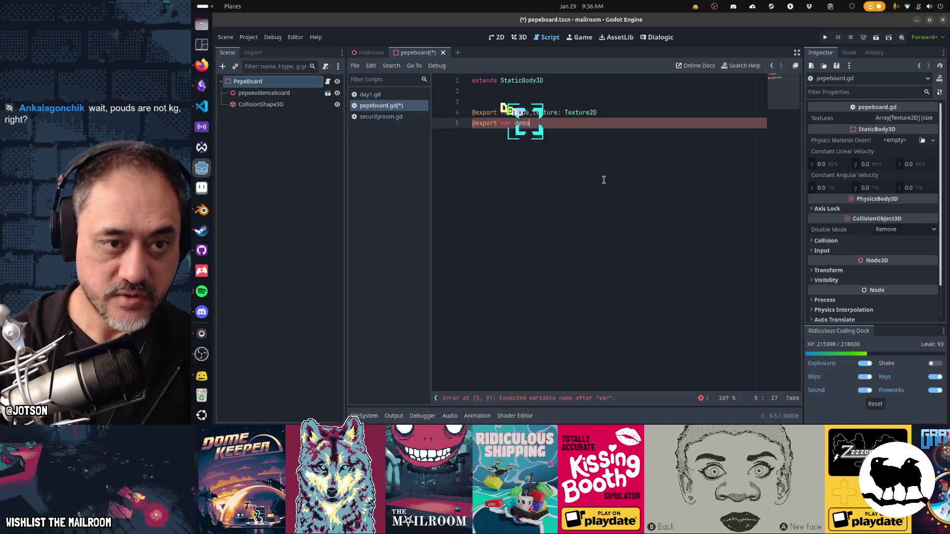
type(": Texture2D")
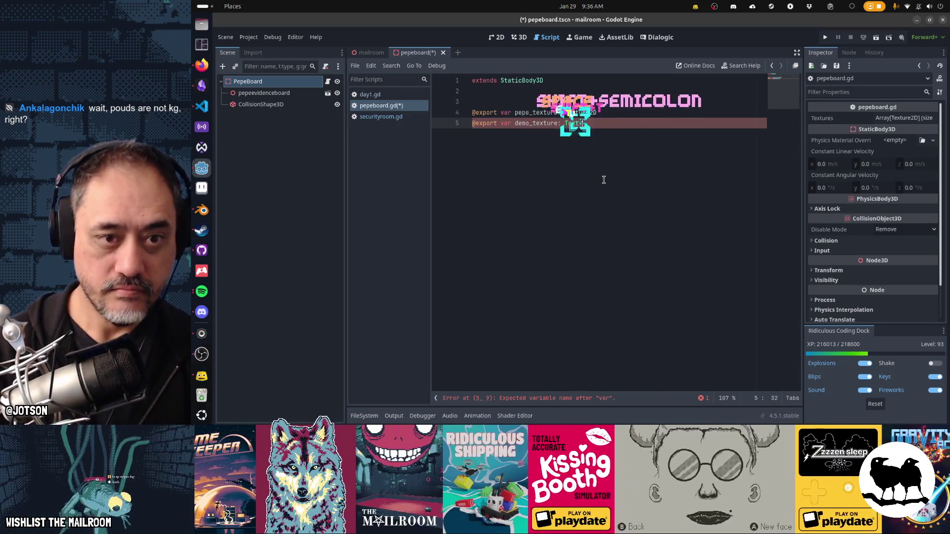
key("Return")
key("Return")
key("Return")
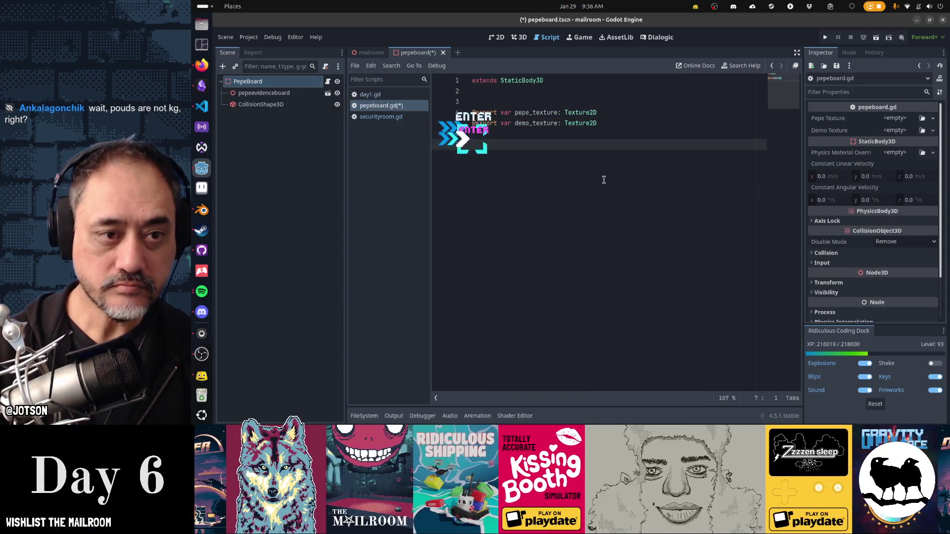
- Write func _ready() -> void: with an if Global.is_demo(): block starting $pep for the evidence board
type("var")
key("BackSpace")
key("BackSpace")
key("BackSpace")
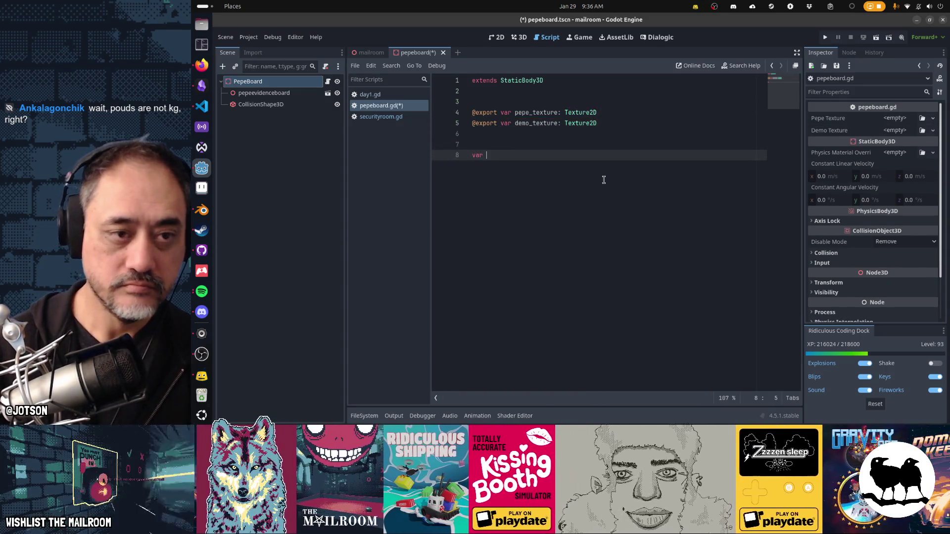
type("func _re")
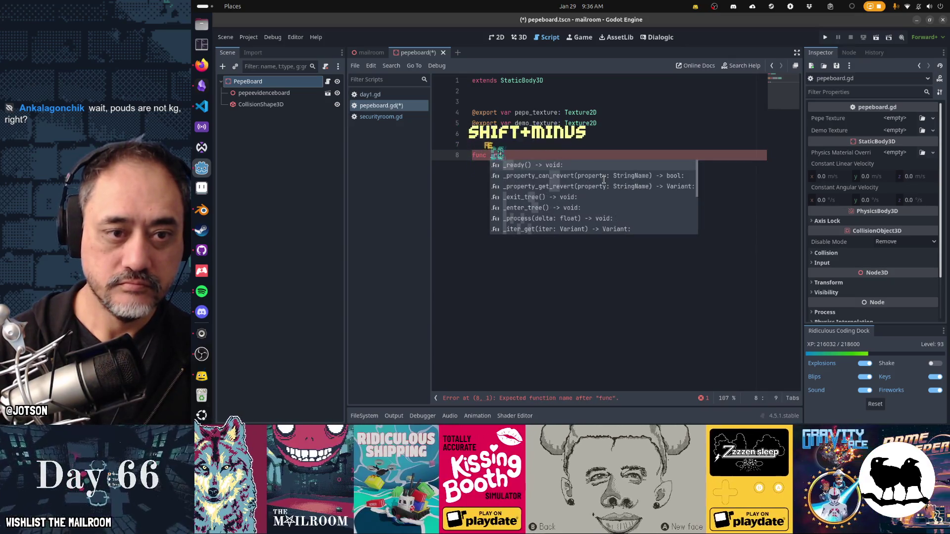
key("Tab")
key("Return")
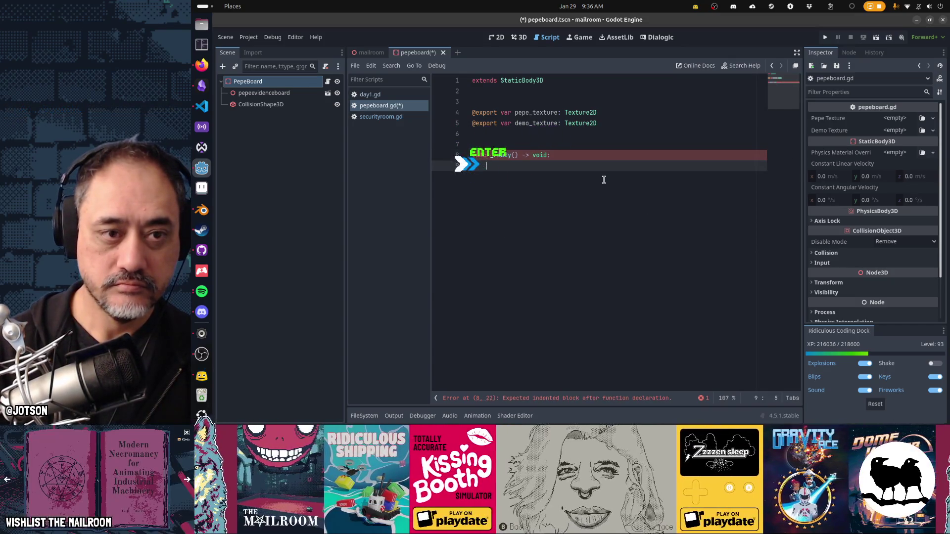
type("if Global.is")
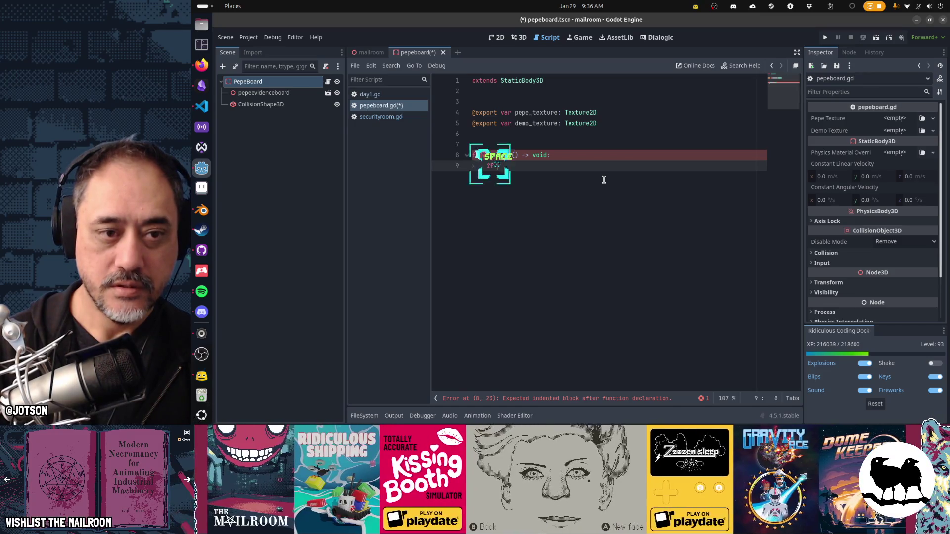
type("_demo():")
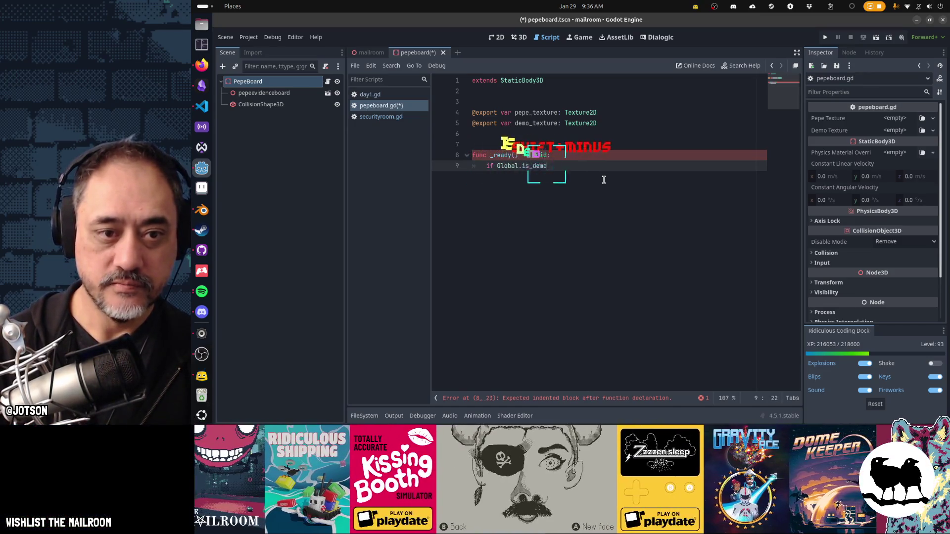
key("Return")
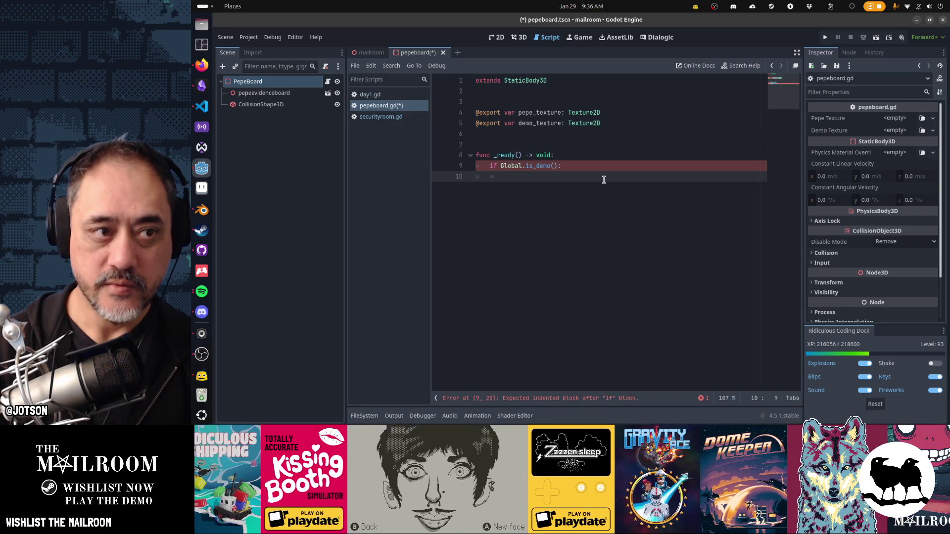
type("$pep")
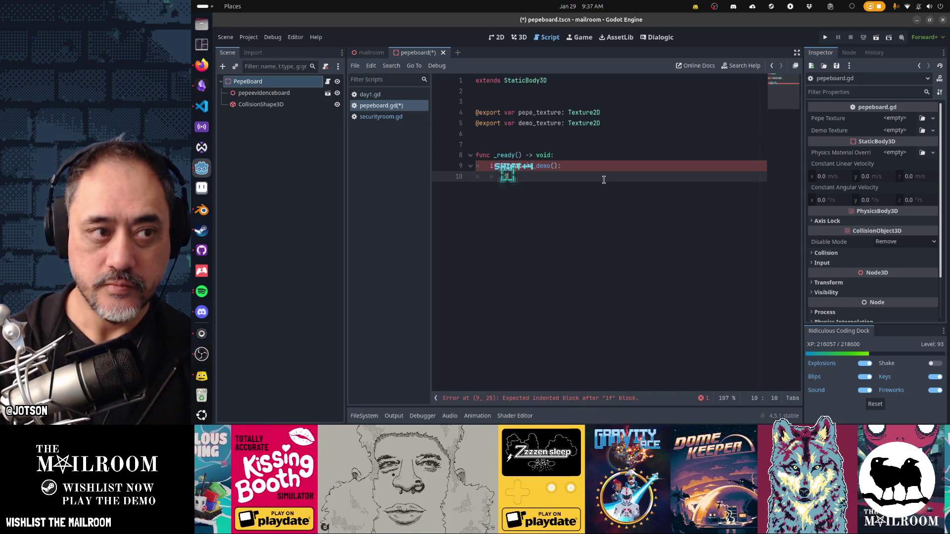
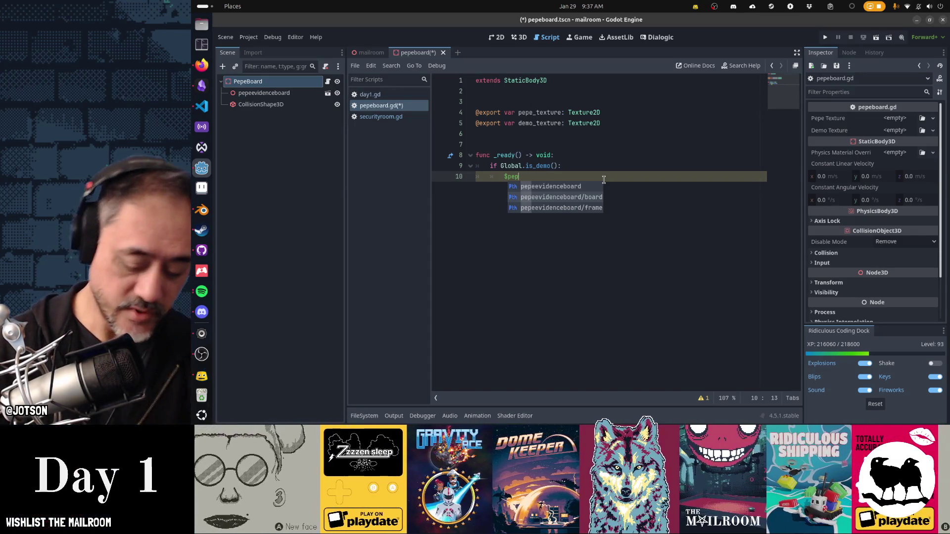
- Complete line 10 as 'var mat = $pepeevidenceboard/board.get_active_material(0)' using autocomplete
key("Return")
type(".get_s")
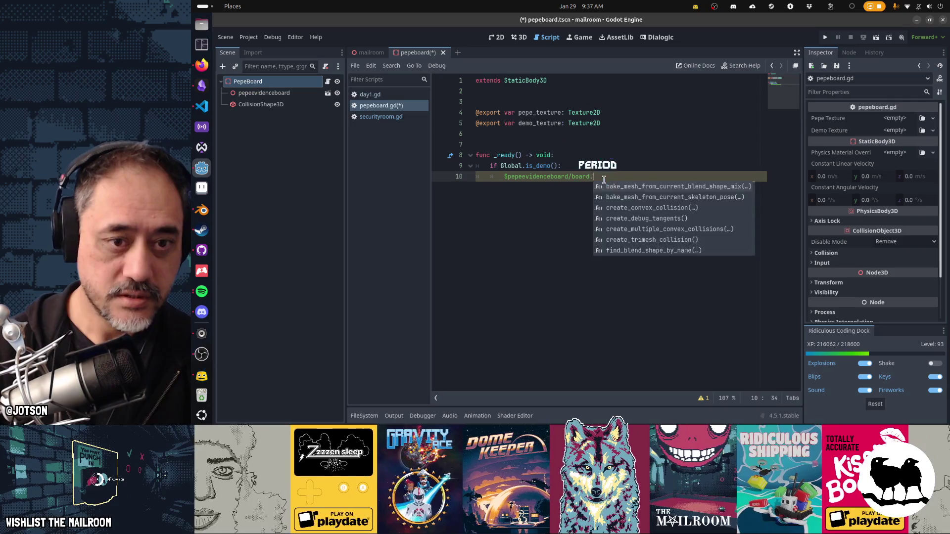
type("urf")
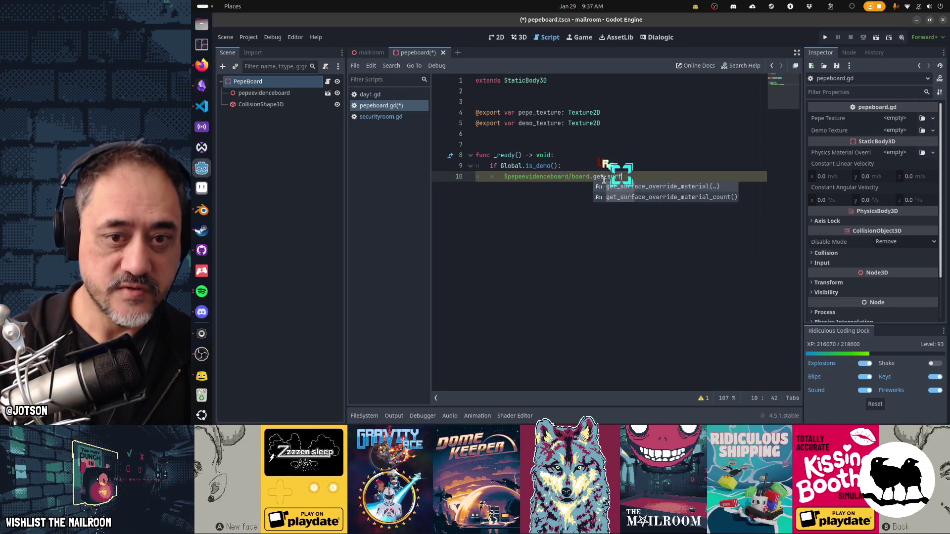
double_click(603, 178)
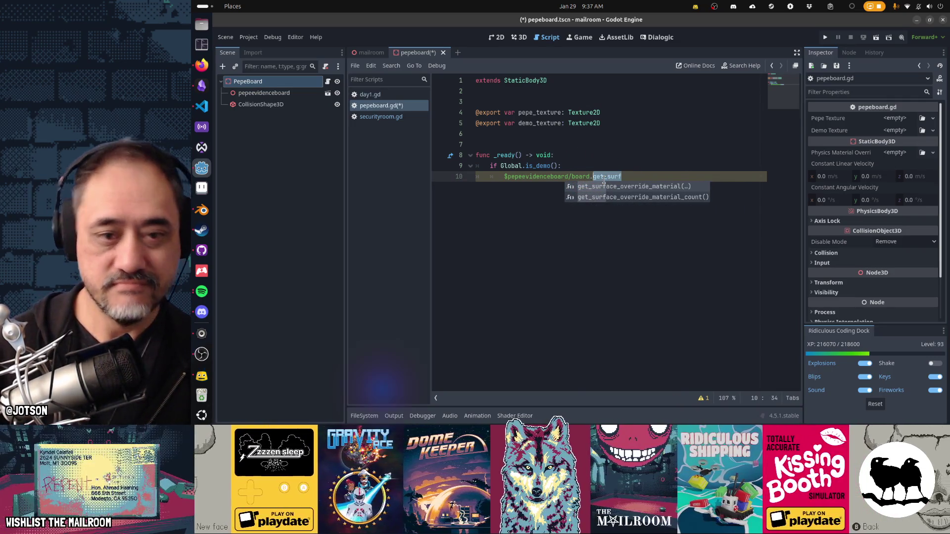
type("get")
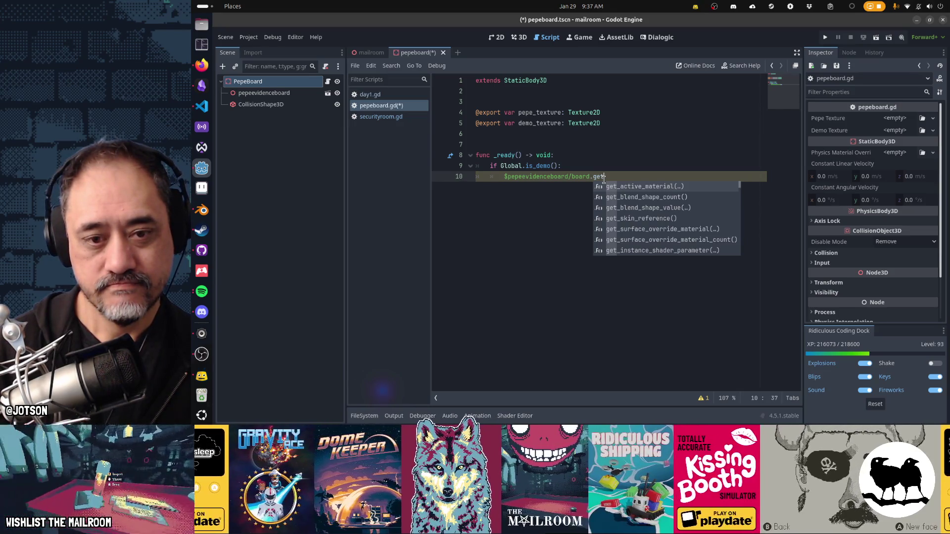
key("BackSpace")
key("BackSpace")
key("BackSpace")
type("mat")
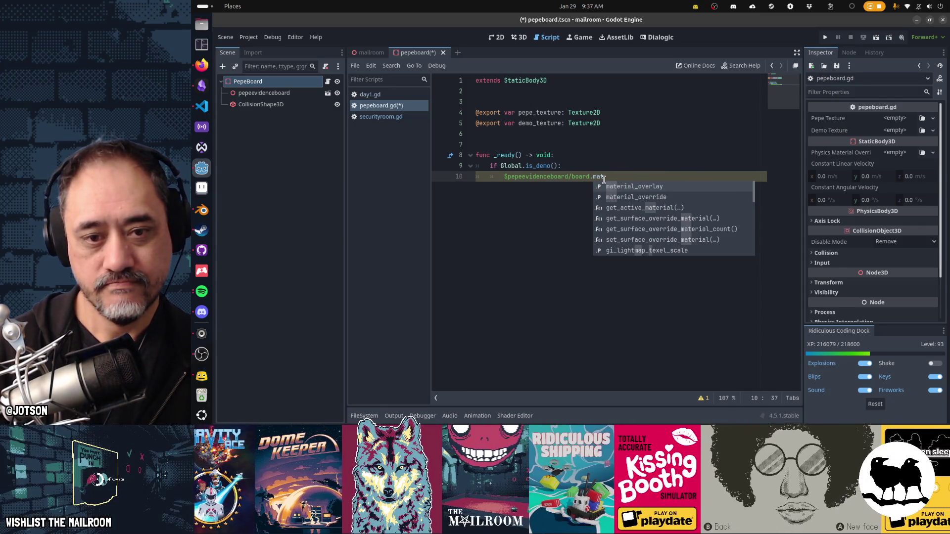
key("Down")
key("Down")
key("Return")
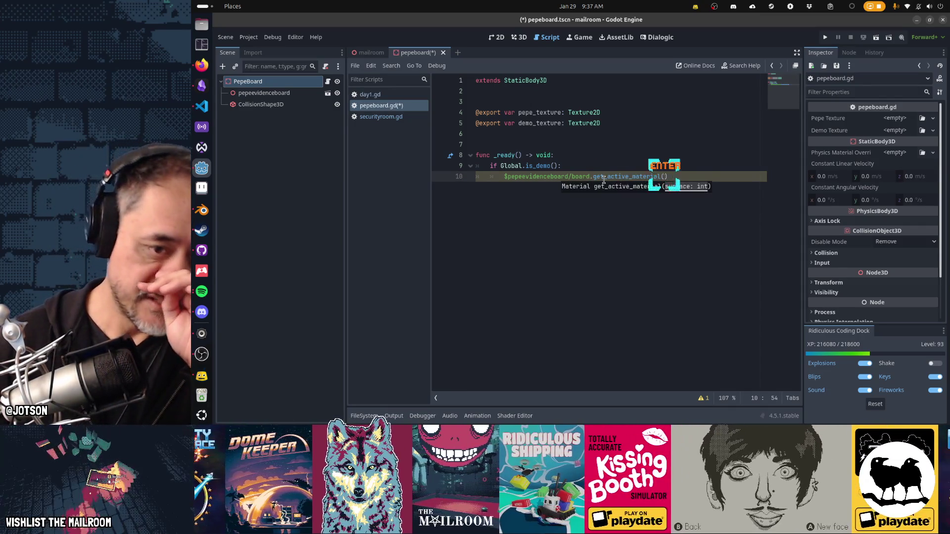
type("0")
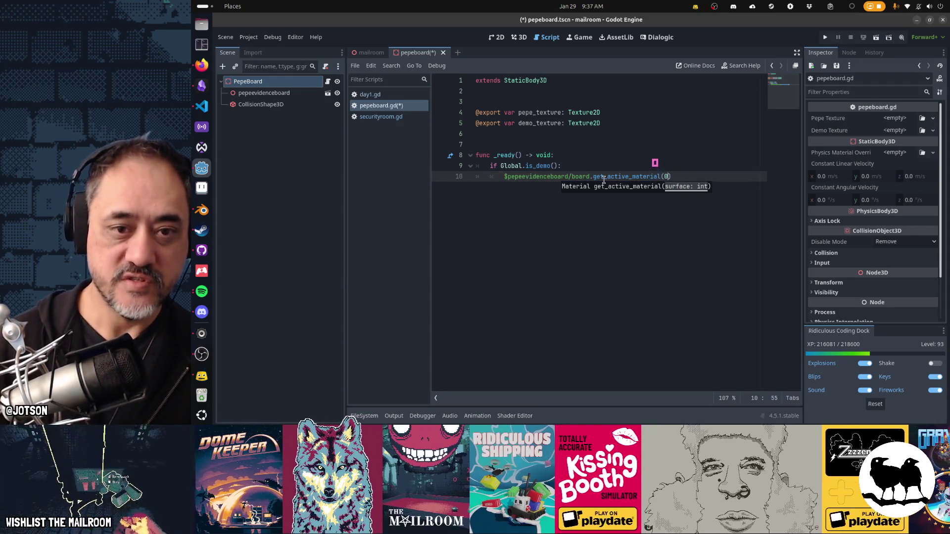
key("Home")
type("var mat =")
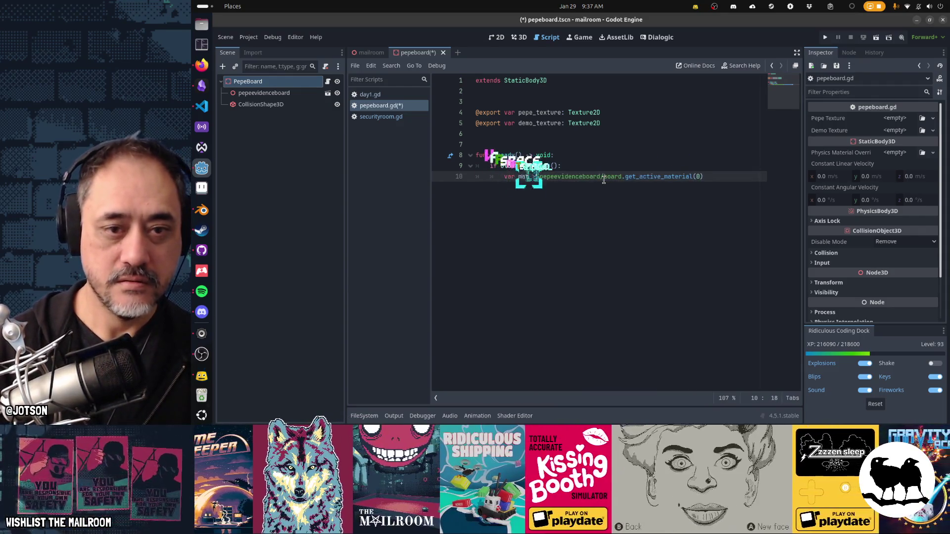
right_click(284, 93)
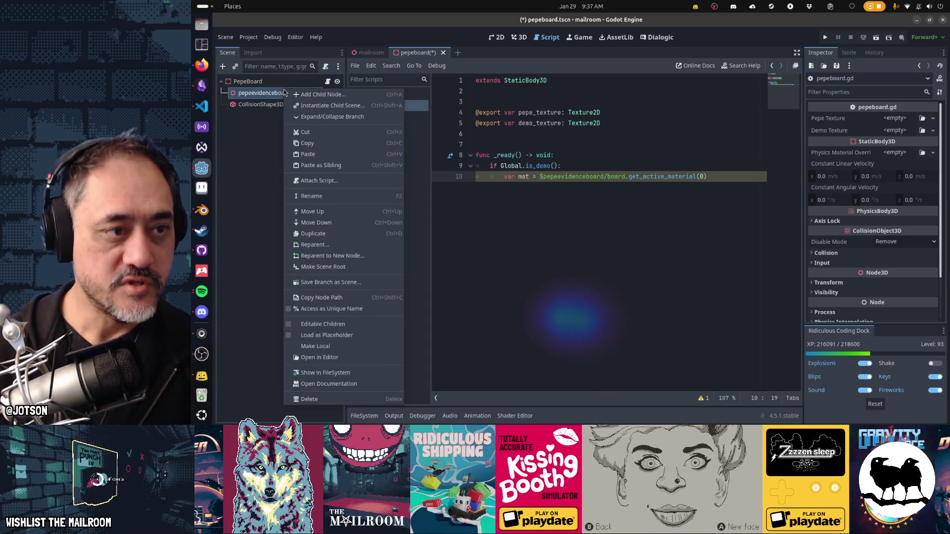
- Make pepeevidenceboard's children editable, select board, and inspect its mesh's Surface 0 material
left_click(346, 324)
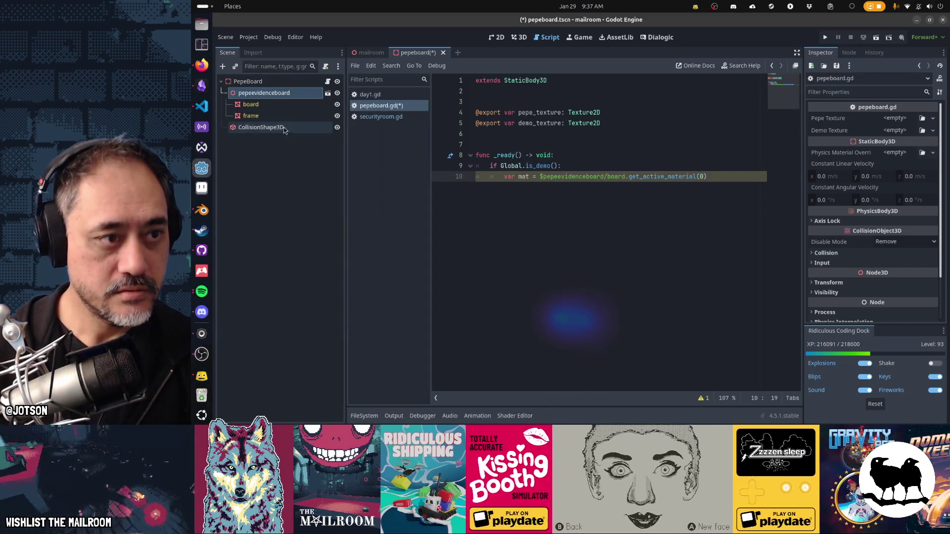
left_click(280, 106)
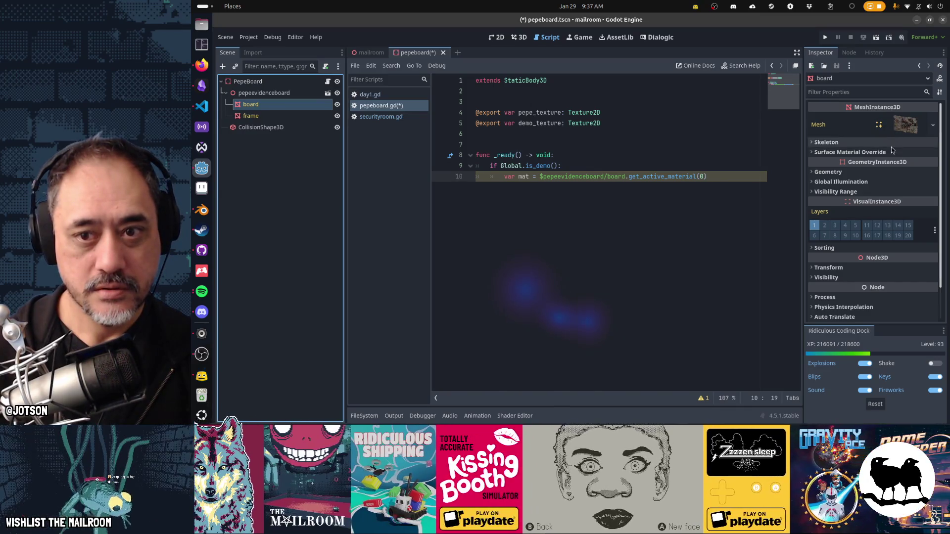
left_click(906, 124)
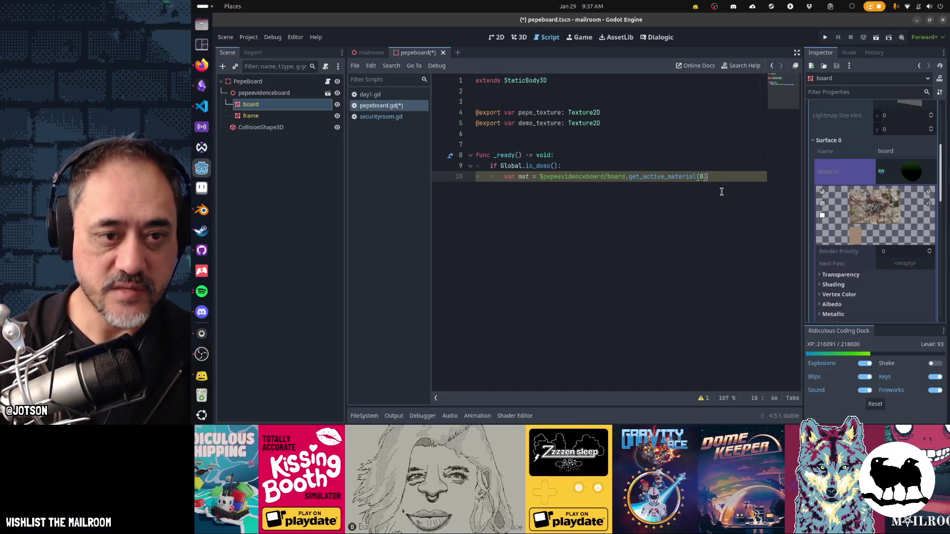
key("Return")
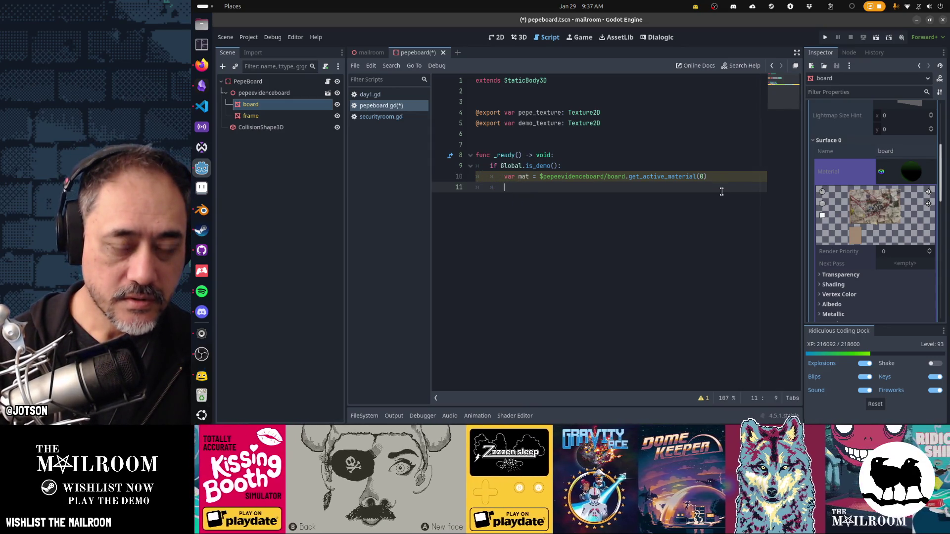
- Add 'and demo_texture' to the if condition on line 9
type("if demo_te")
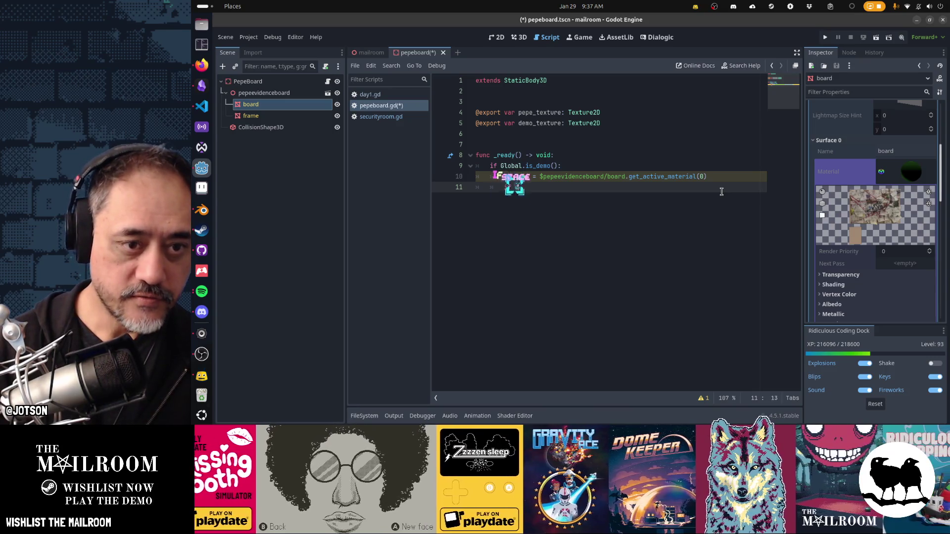
key("Escape")
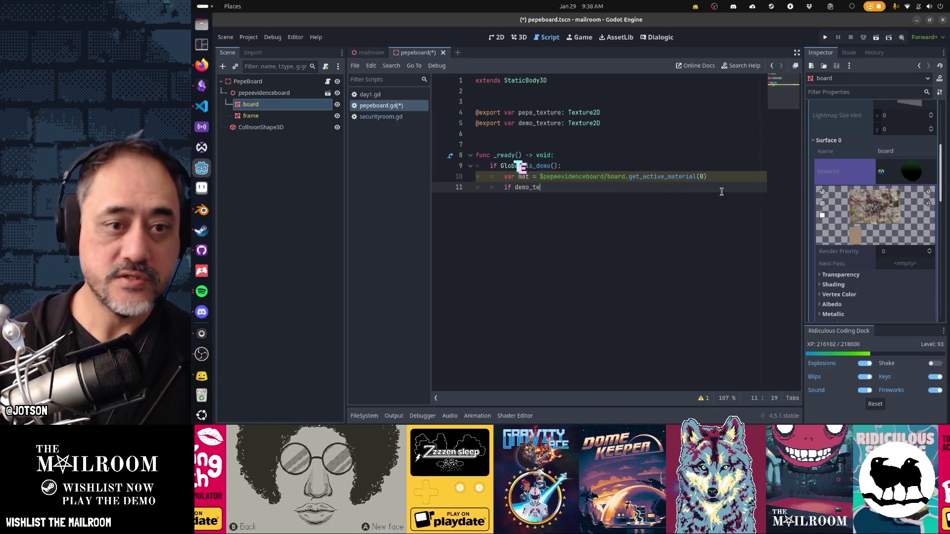
key("Up")
key("Up")
key("End")
type("and demo_texture:")
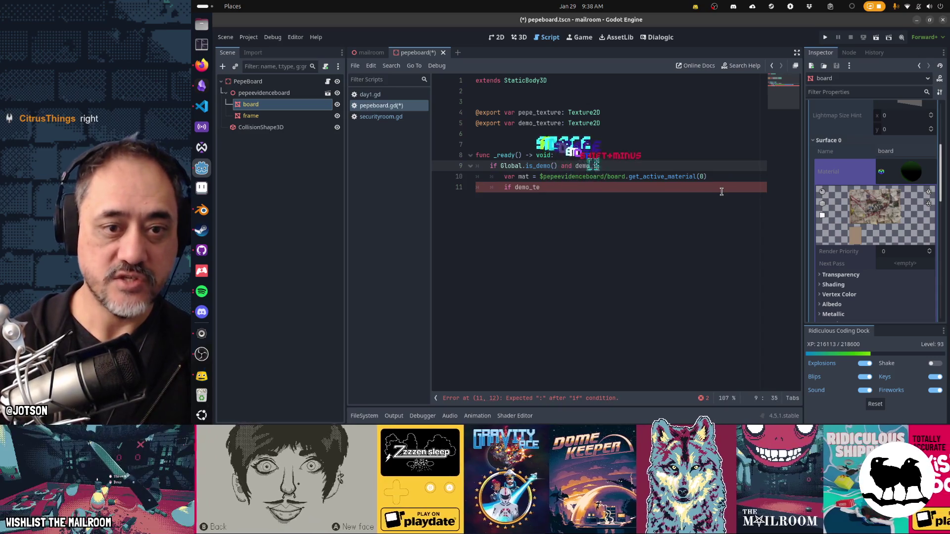
key("Down")
key("Down")
key("BackSpace")
key("BackSpace")
key("BackSpace")
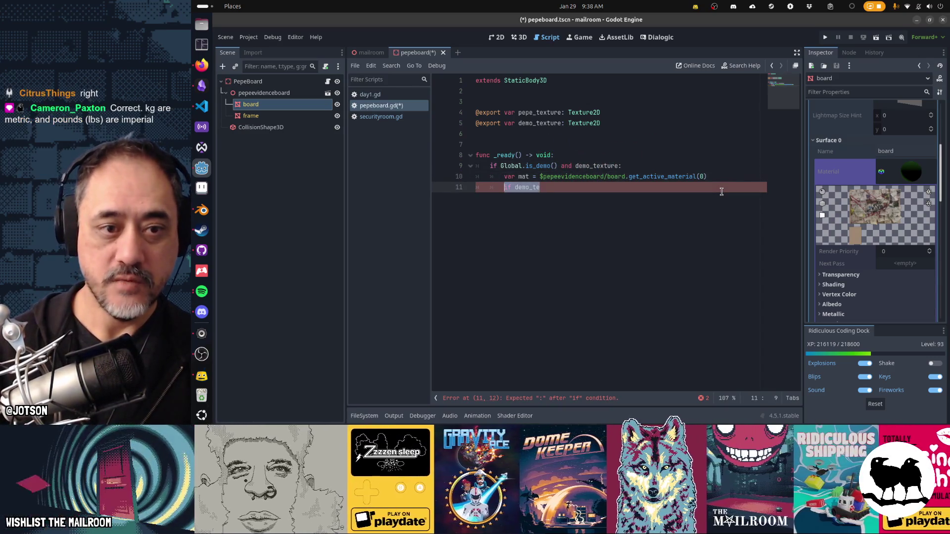
- Type the mat variable on line 10 as StandardMaterial3D
type("mat.alb")
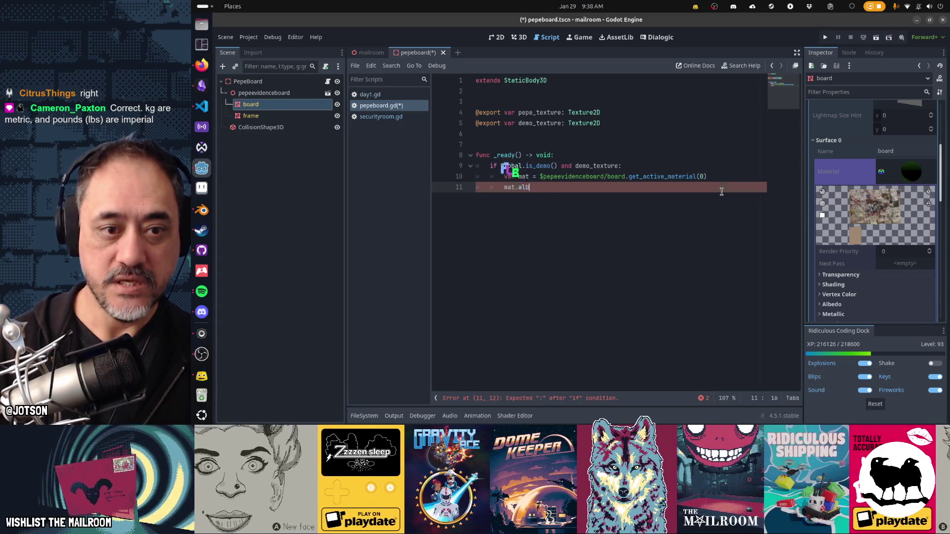
key("Up")
type(": StandardMaterial")
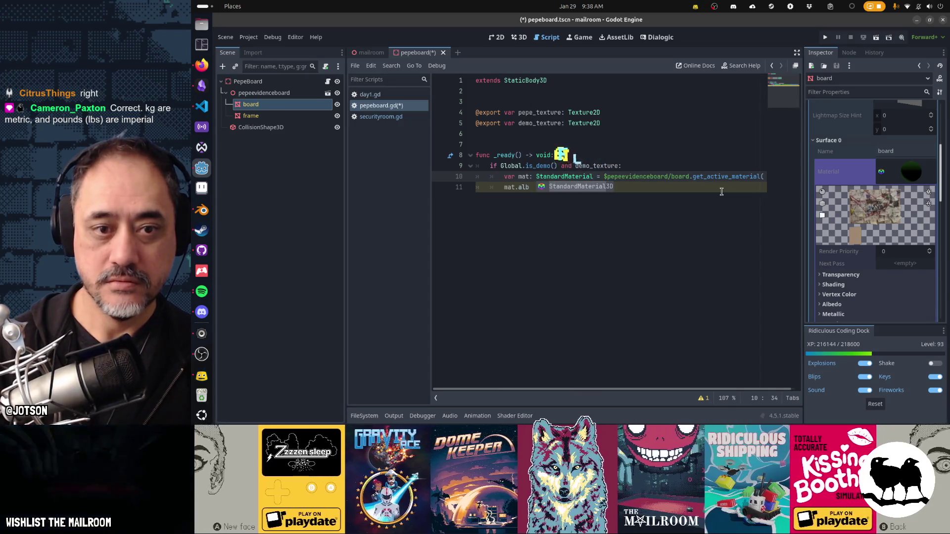
key("Return")
- Add 'mat.albedo_texture = demo_texture' on line 11 and save the script
left_click(721, 191)
key("BackSpace")
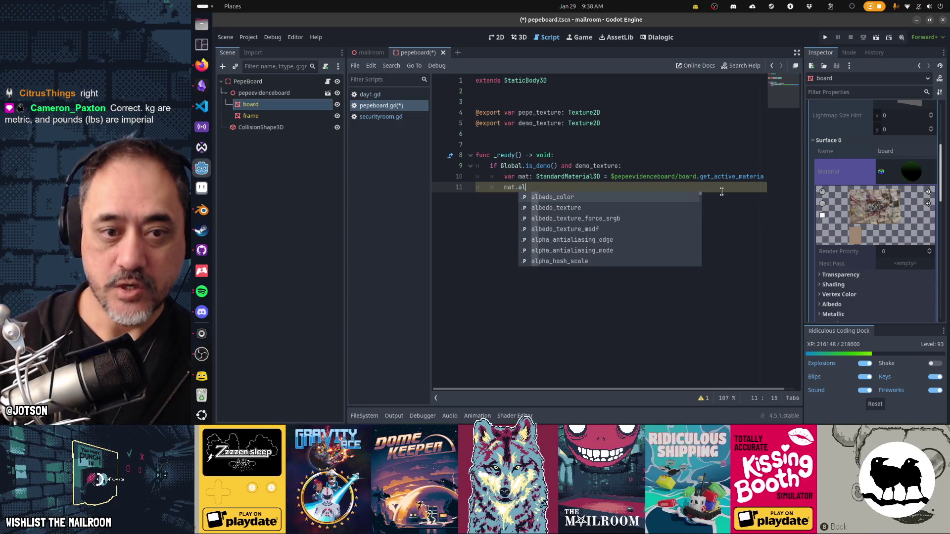
key("Down")
key("Return")
type("= demo_texture")
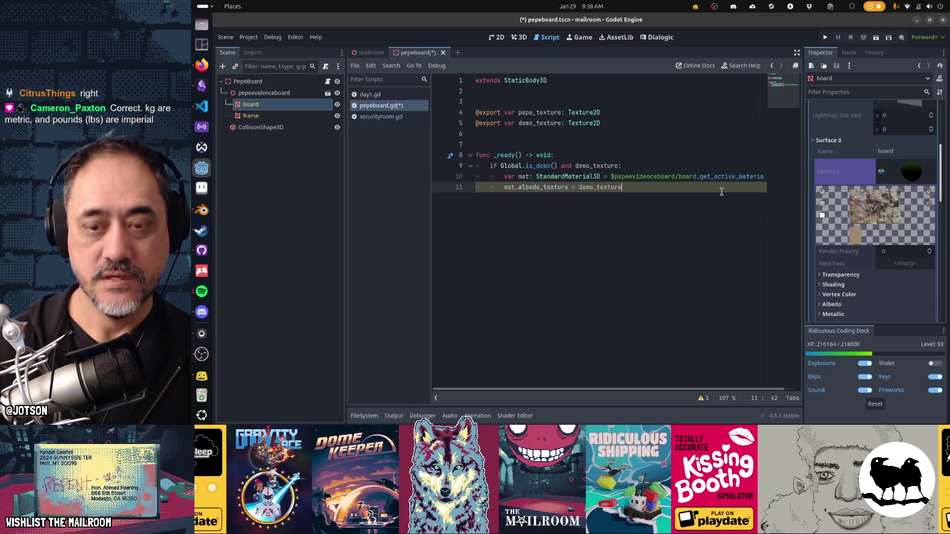
key("Return")
key("ctrl+s")
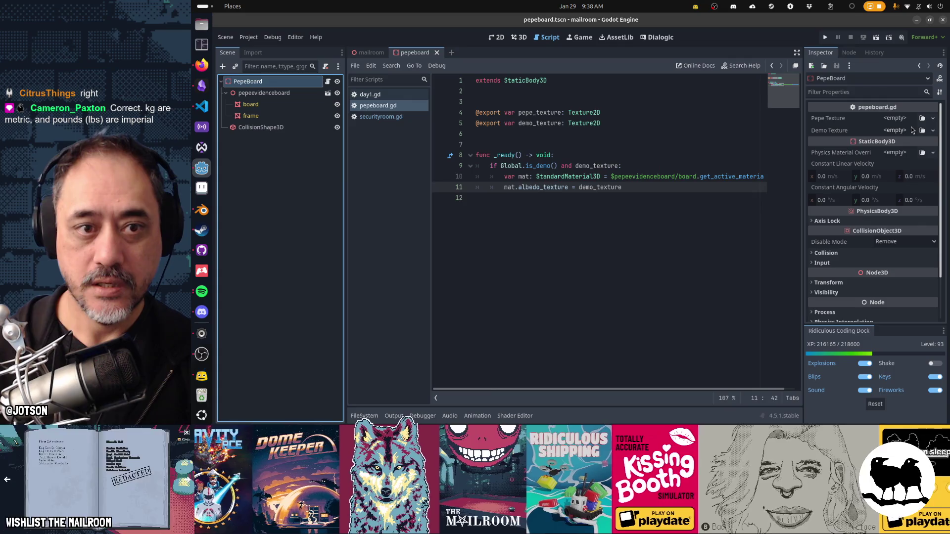
- Assign pepe.png as PepeBoard's Pepe Texture, then launch Aseprite
left_click(922, 118)
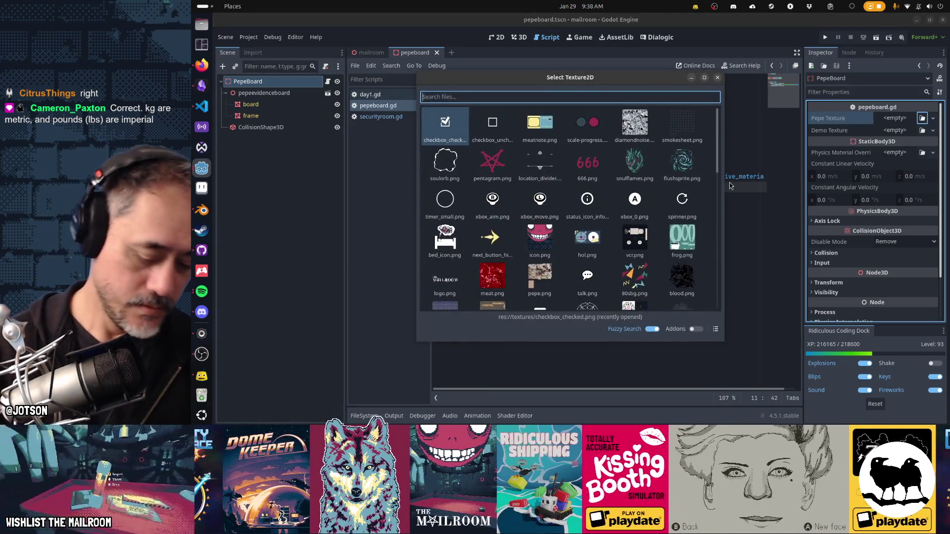
type("pepe")
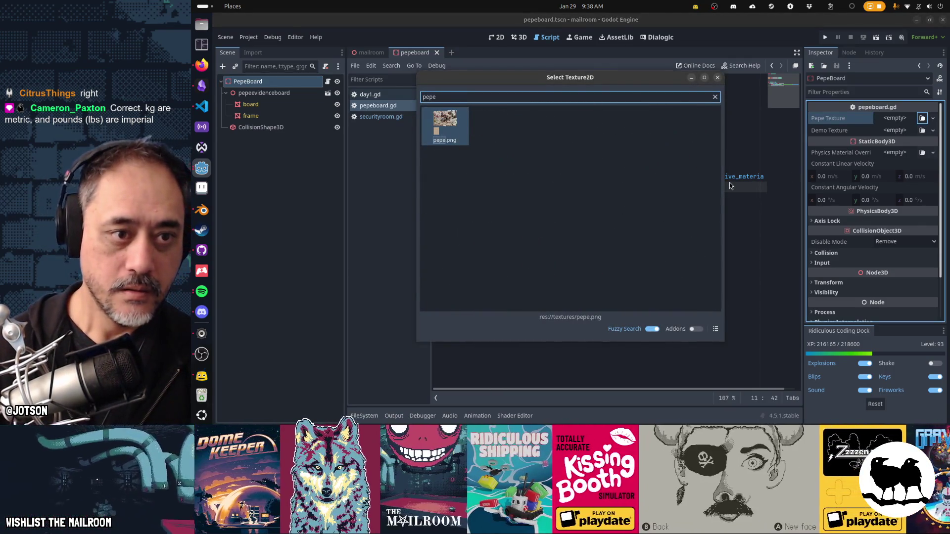
key("Return")
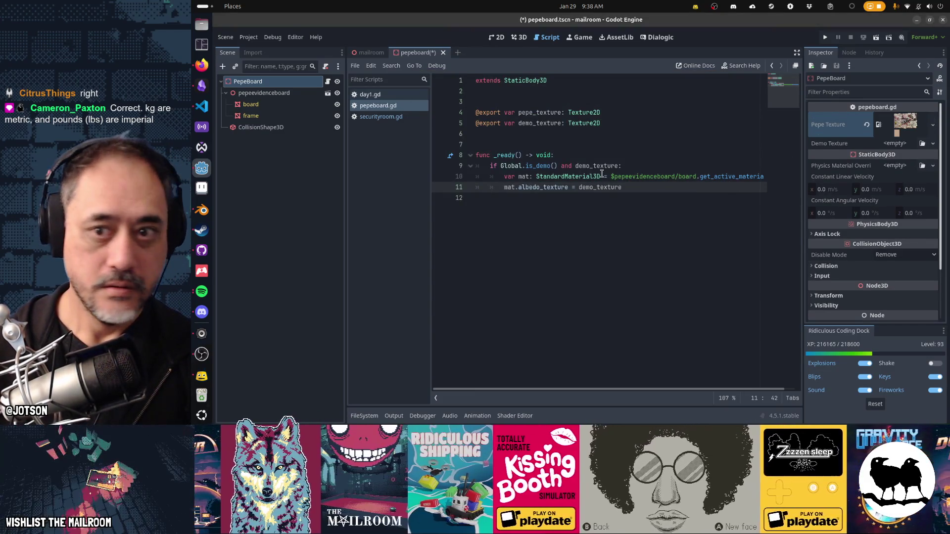
left_click(201, 188)
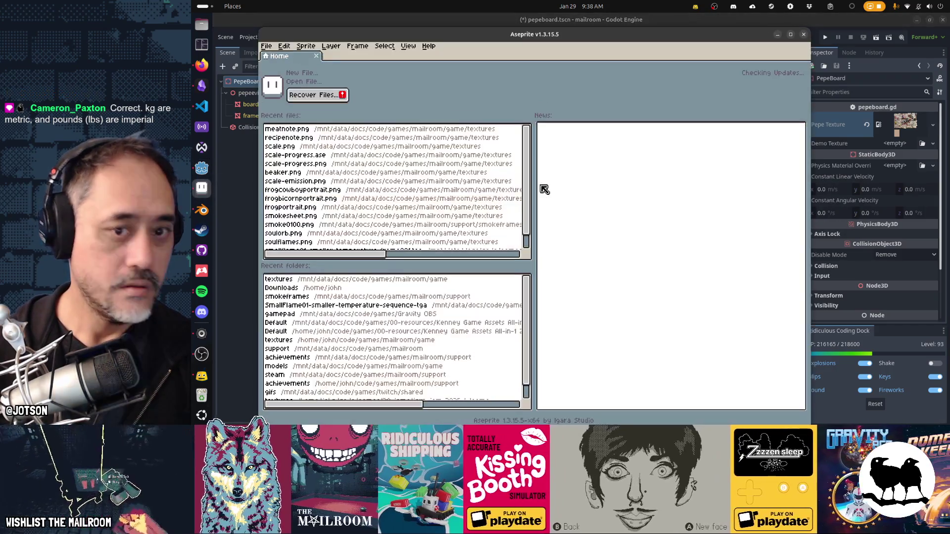
- Open pepe.png from the textures folder in Aseprite
left_click(303, 81)
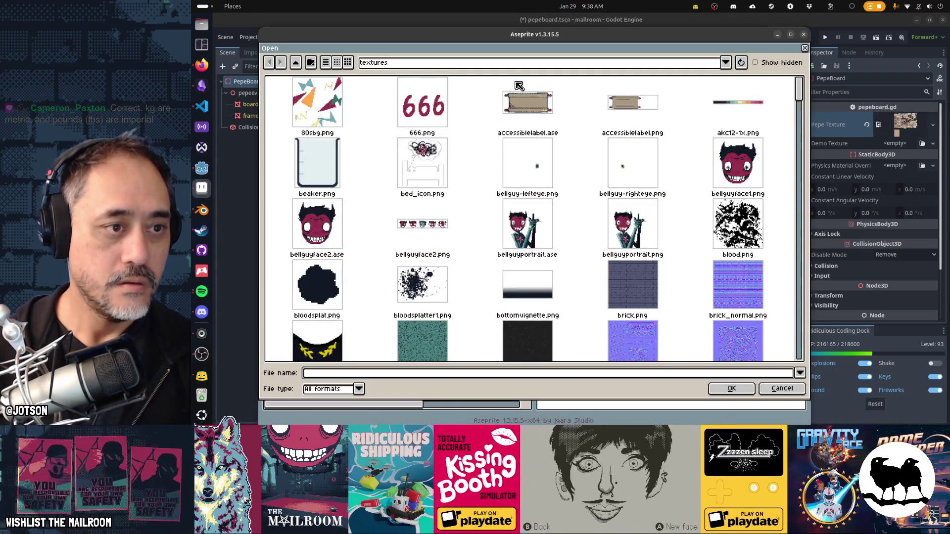
type("p")
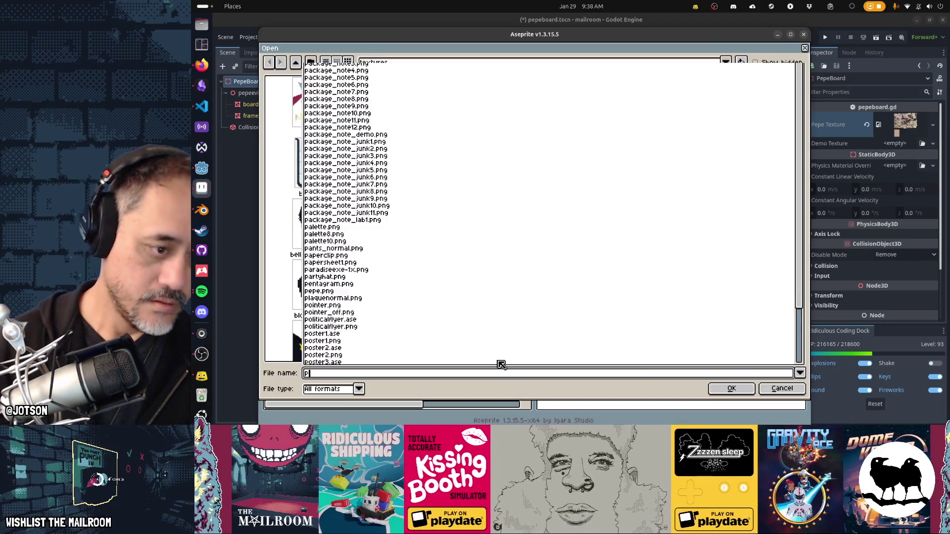
type("epetext")
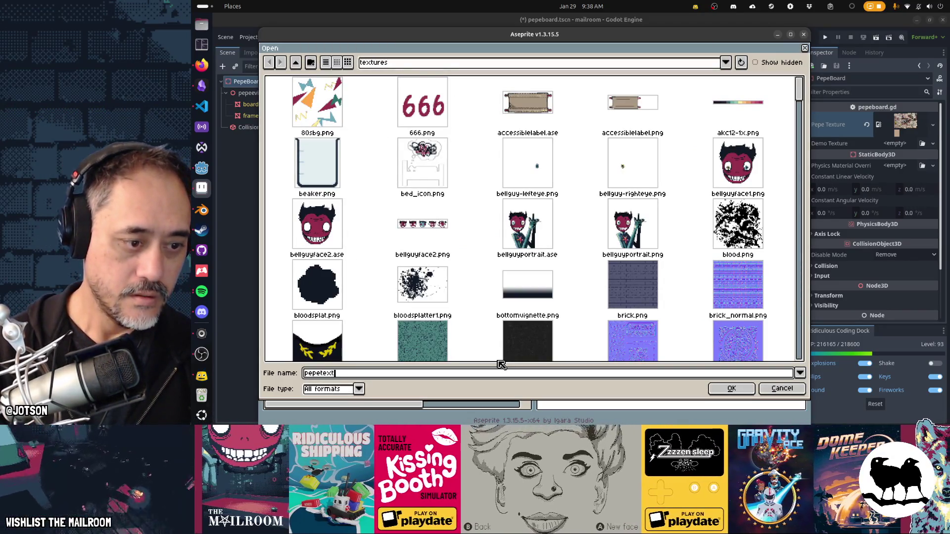
type("png")
key("Return")
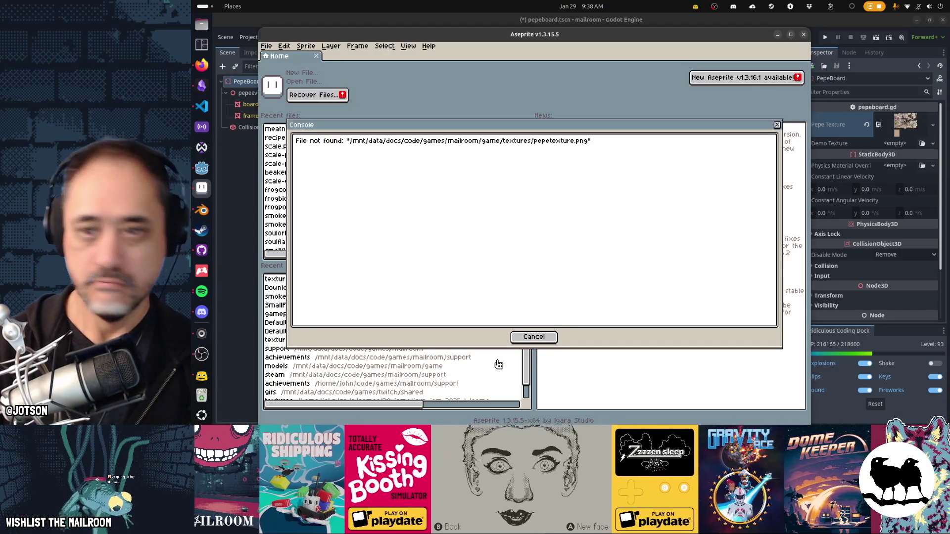
key("Escape")
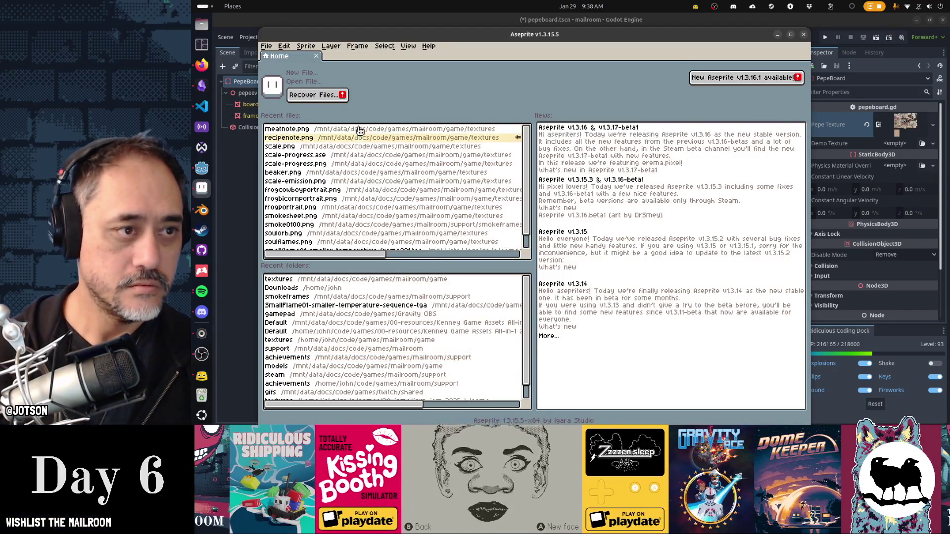
left_click(303, 81)
left_click(467, 173)
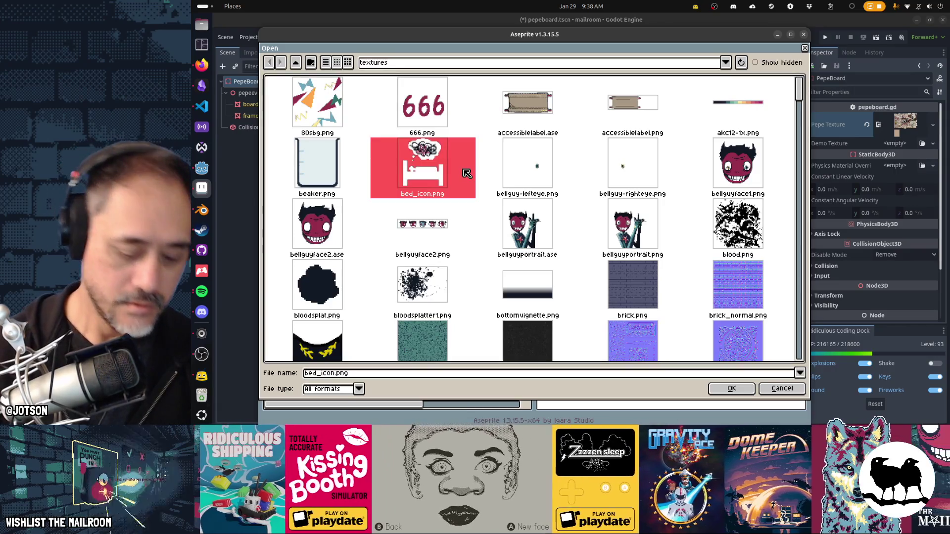
type("packag")
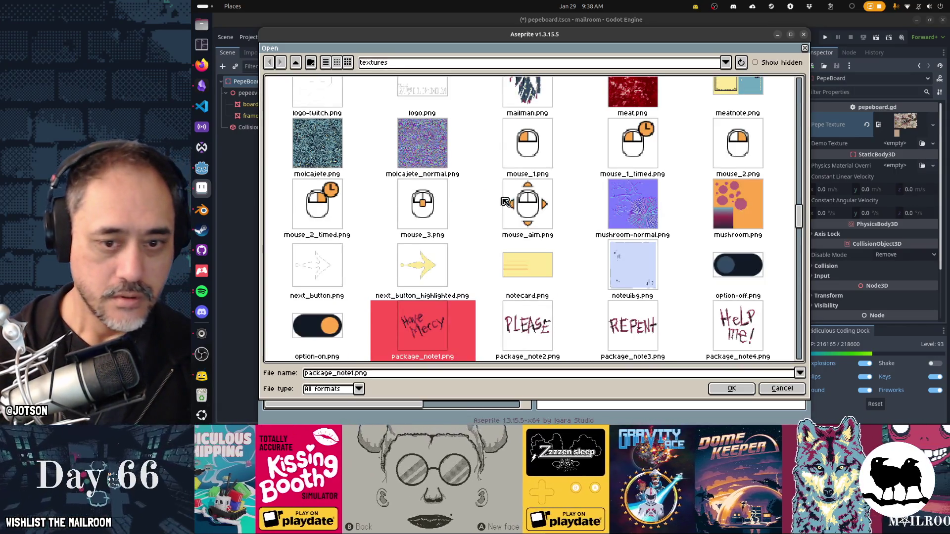
scroll(507, 203, "down", 5)
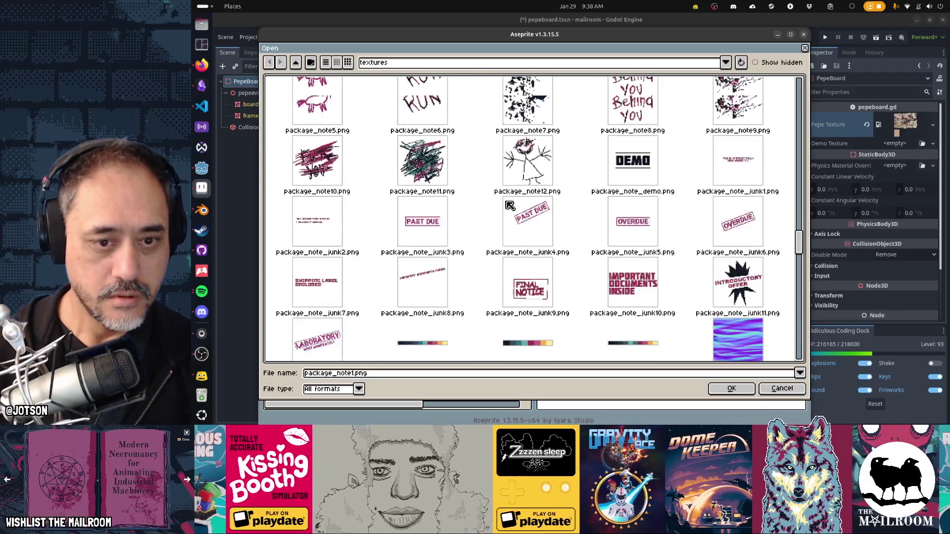
scroll(509, 205, "down", 1)
scroll(510, 205, "down", 3)
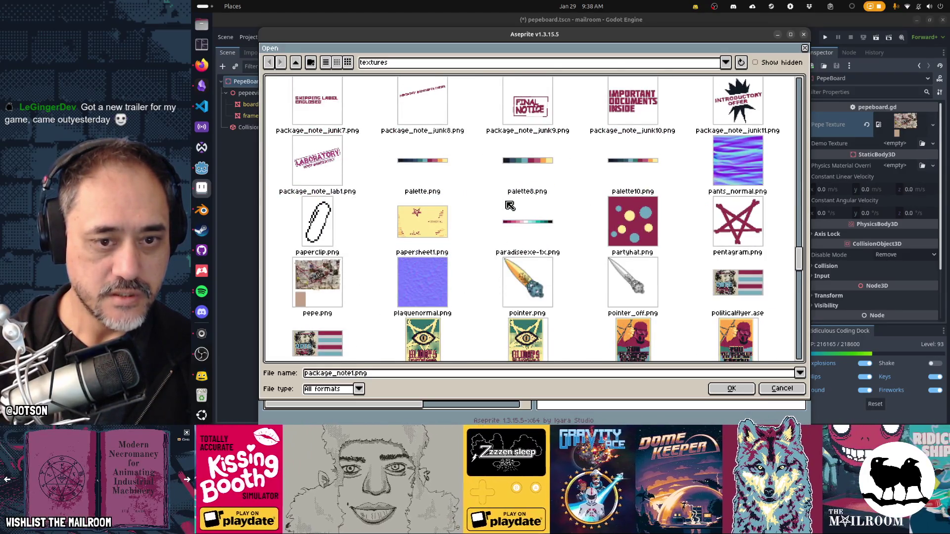
double_click(317, 282)
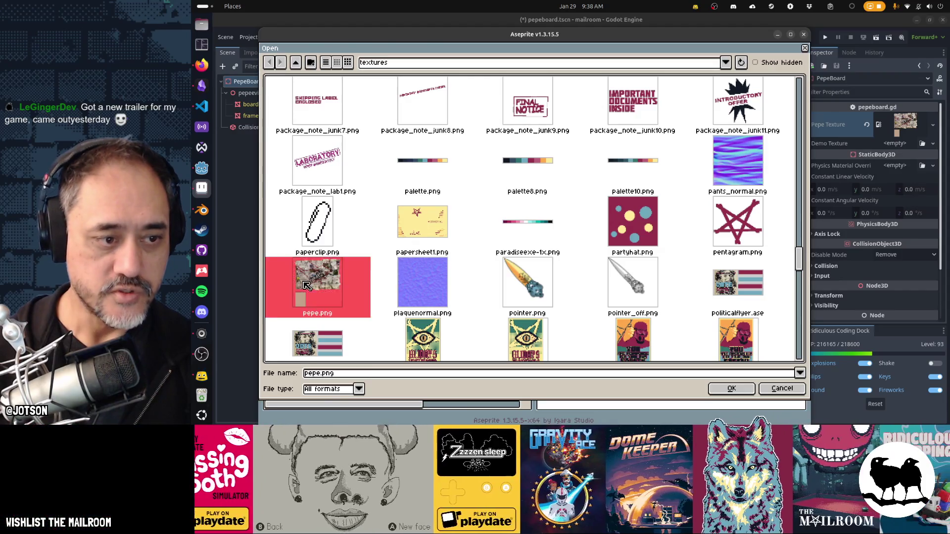
- Save a copy of the image as pepe_demo.png, then return to Godot
key("ctrl+shift+s")
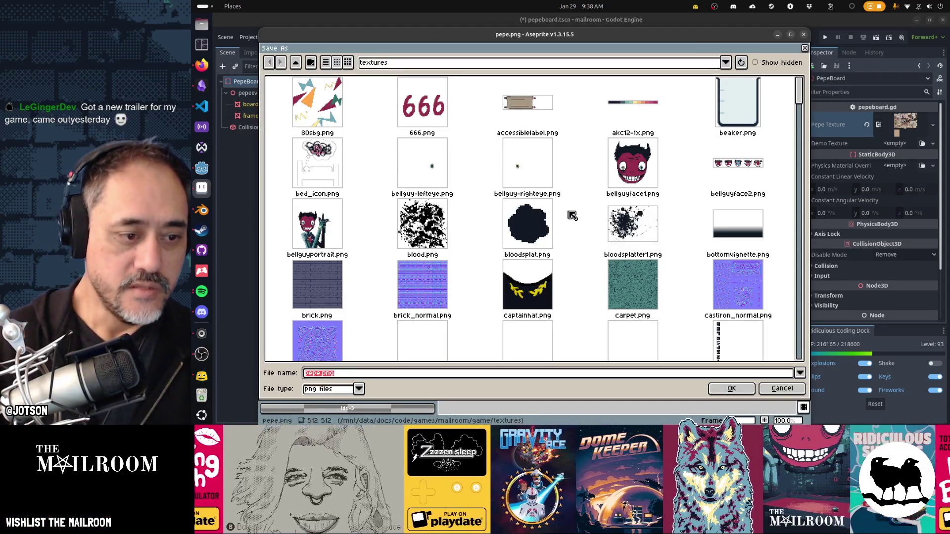
type("pepe_demo")
key("Return")
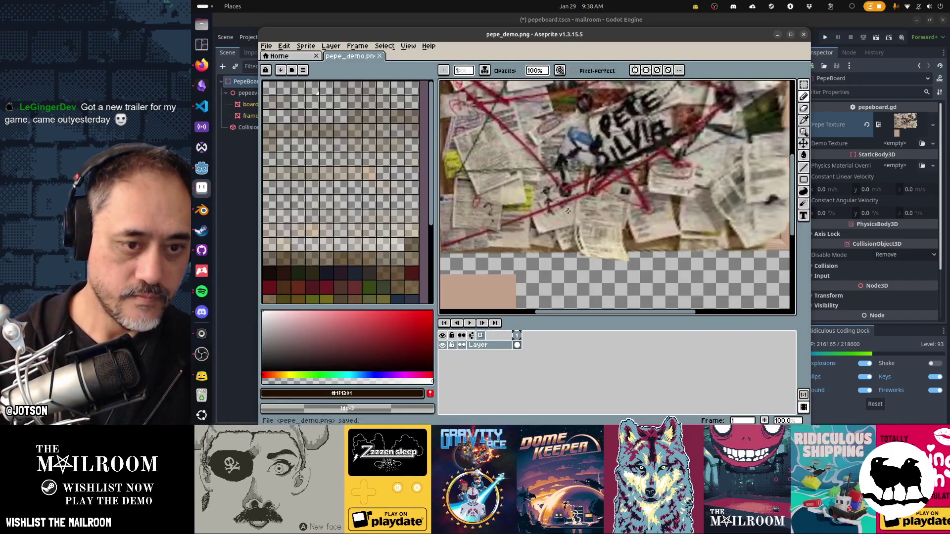
left_click(922, 143)
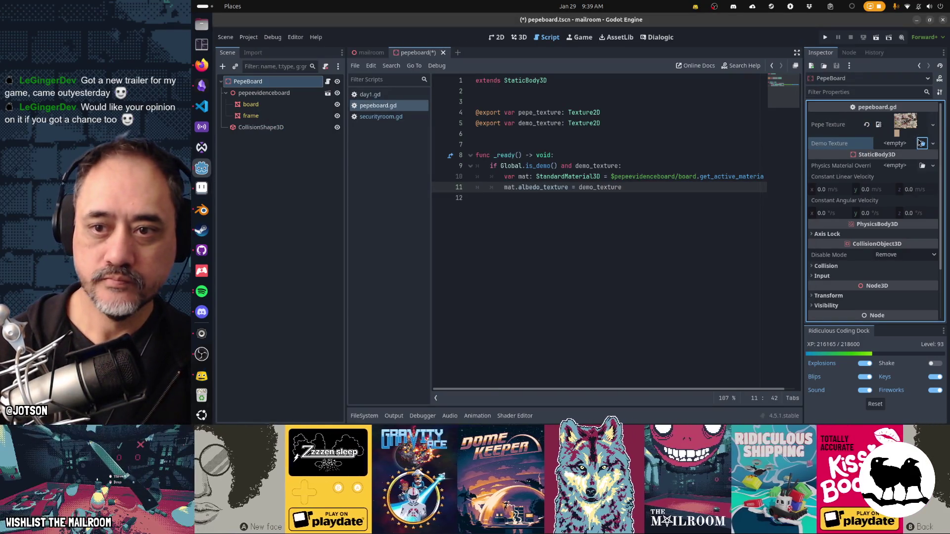
- Set PepeBoard's Demo Texture to pepe_demo.png and save the pepeboard scene
left_click(921, 143)
type("pepedemo")
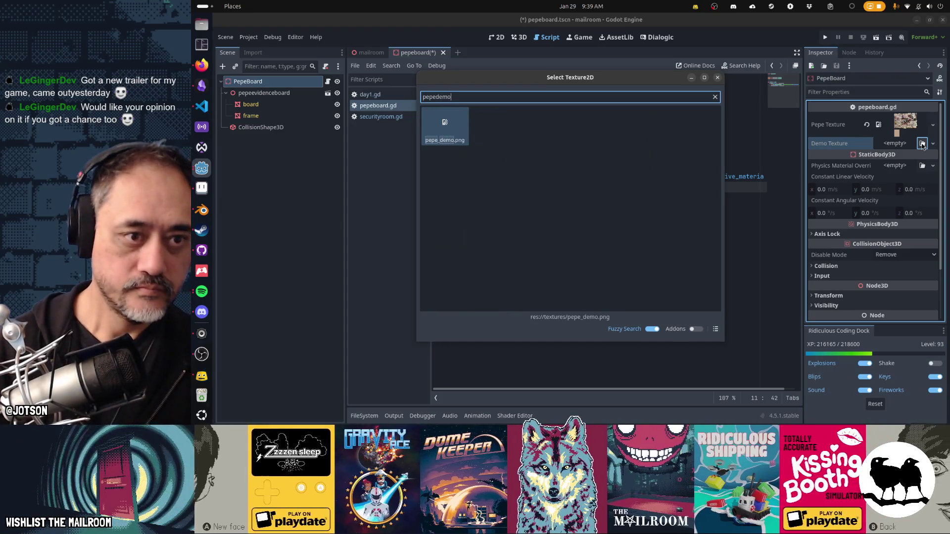
key("Return")
key("ctrl+s")
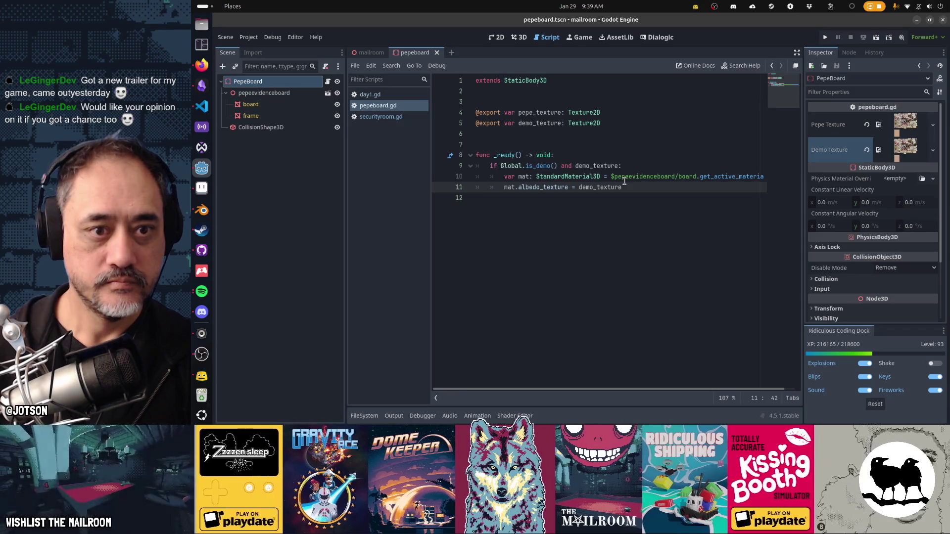
key("alt+Tab")
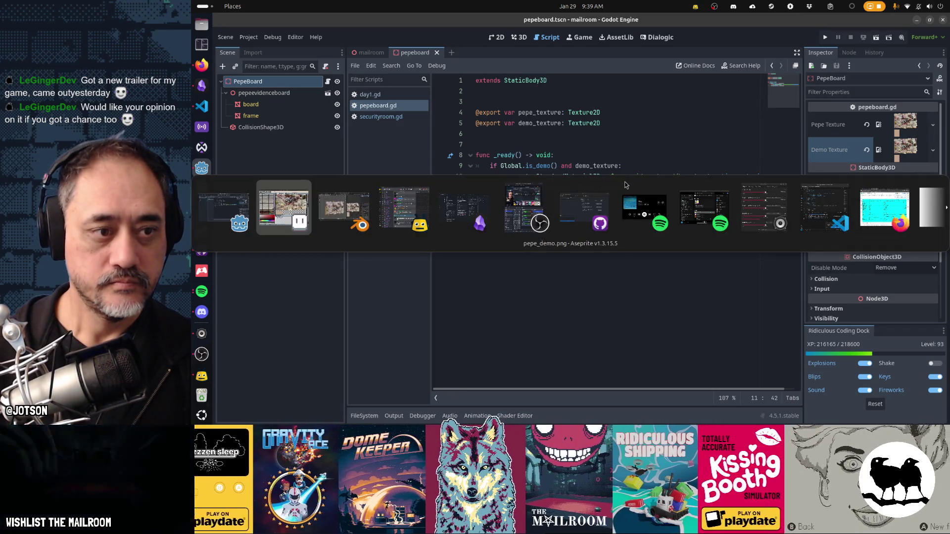
- Back in Aseprite, inspect the pepe_demo.png board image and bring up the Open dialog
key("alt+Tab")
key("alt+Tab")
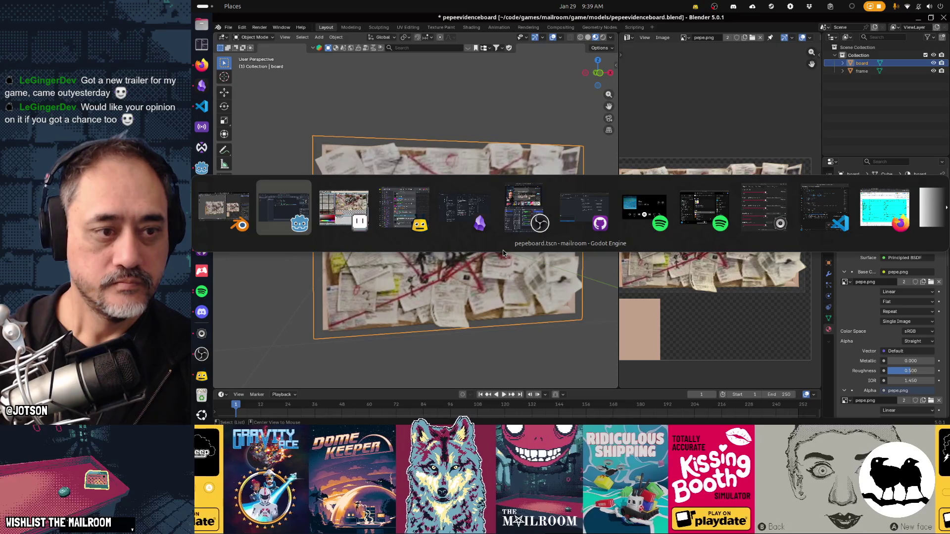
scroll(533, 202, "down", 3)
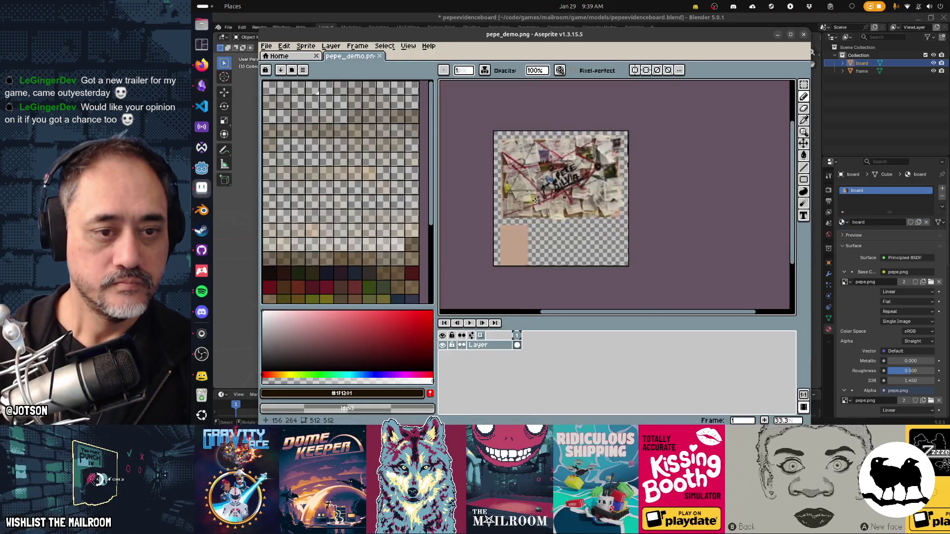
scroll(546, 194, "up", 2)
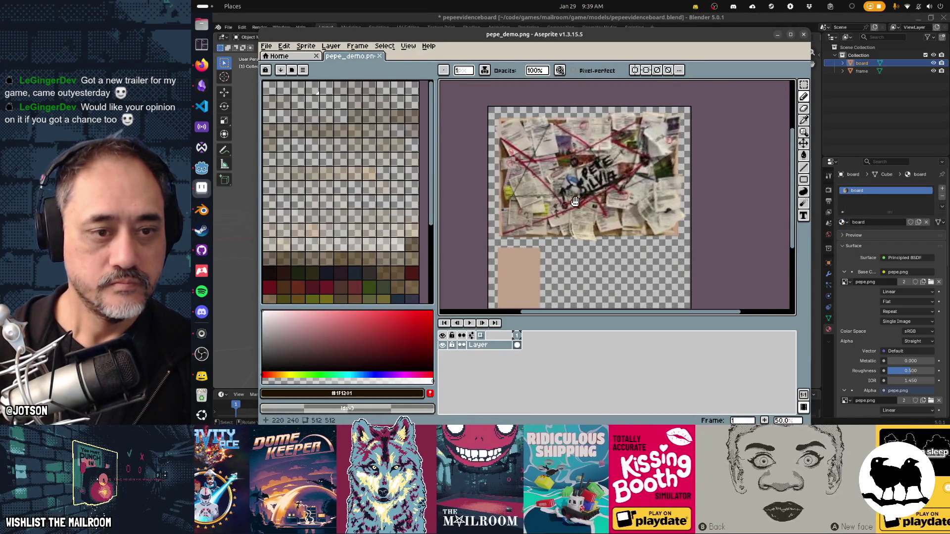
scroll(570, 203, "up", 1)
left_click_drag(571, 203, 590, 210)
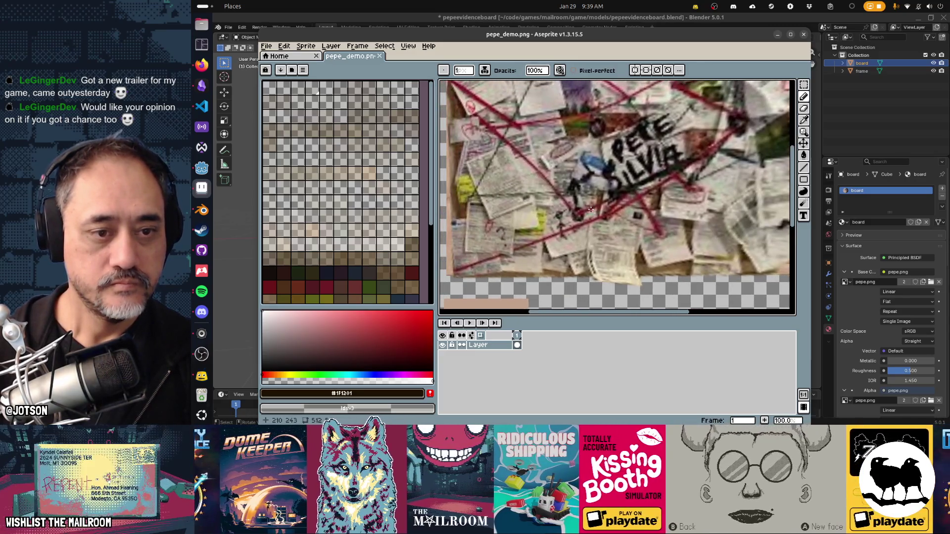
scroll(590, 210, "down", 1)
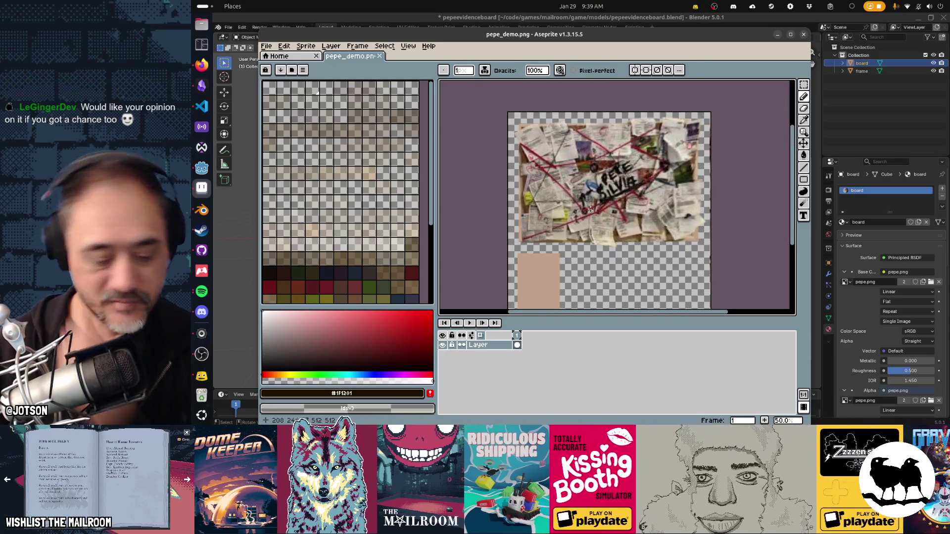
key("ctrl+o")
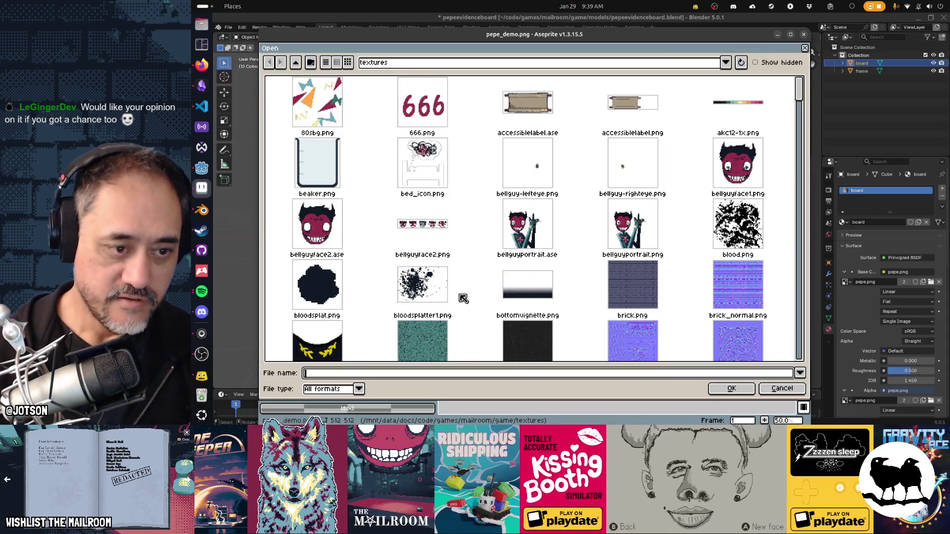
- Browse the pepe files in the textures folder, then cancel without opening one
left_click(432, 299)
type("pepe")
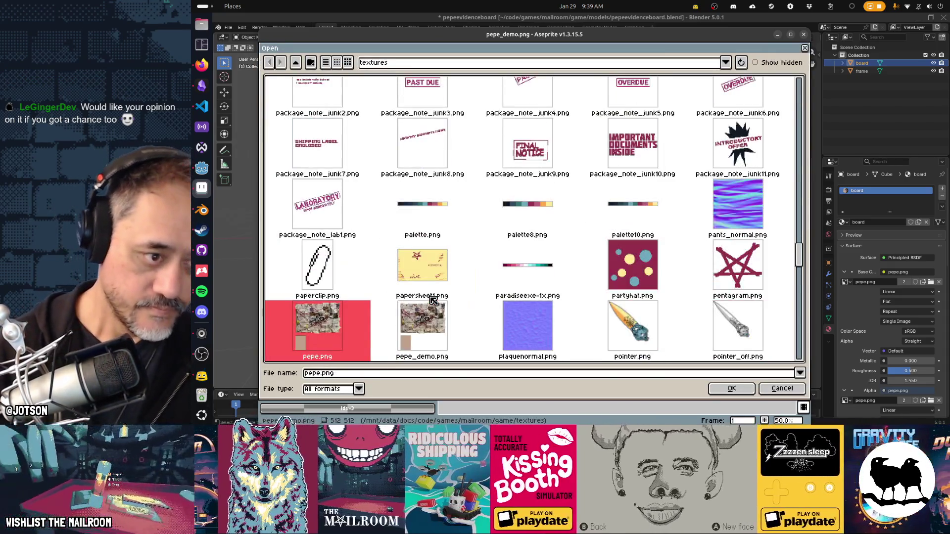
key("Right")
key("Right")
key("Right")
key("Left")
key("Left")
key("Left")
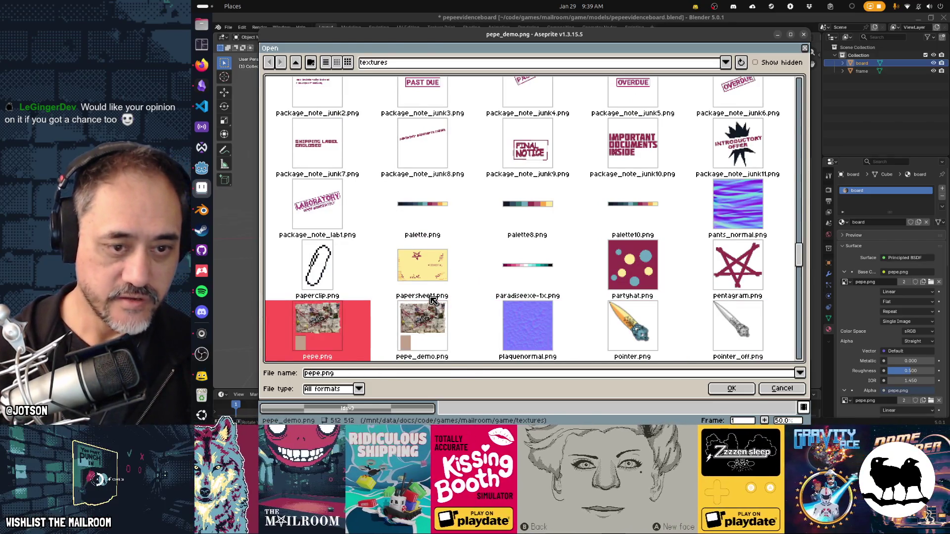
key("Escape")
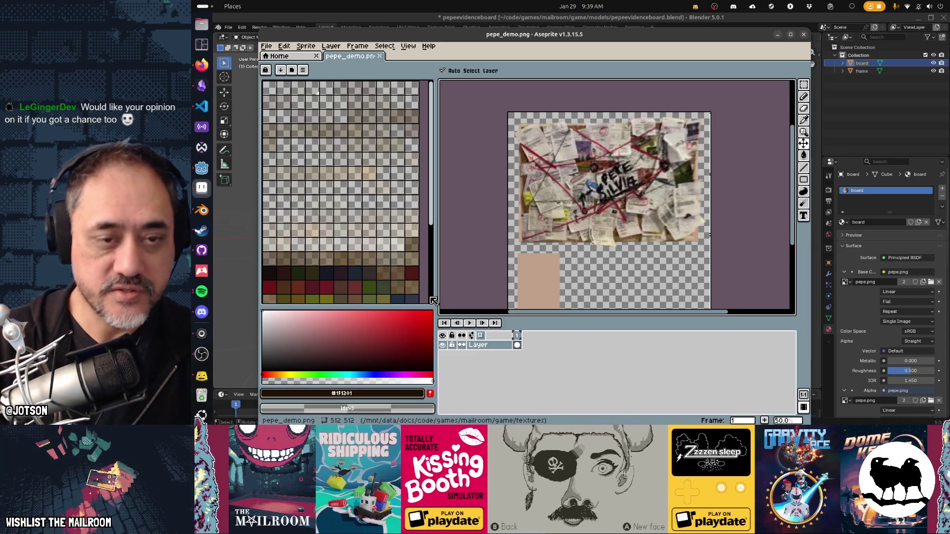
- Pick the tan colour from the swatch rectangle and add a new Layer 1
key("b")
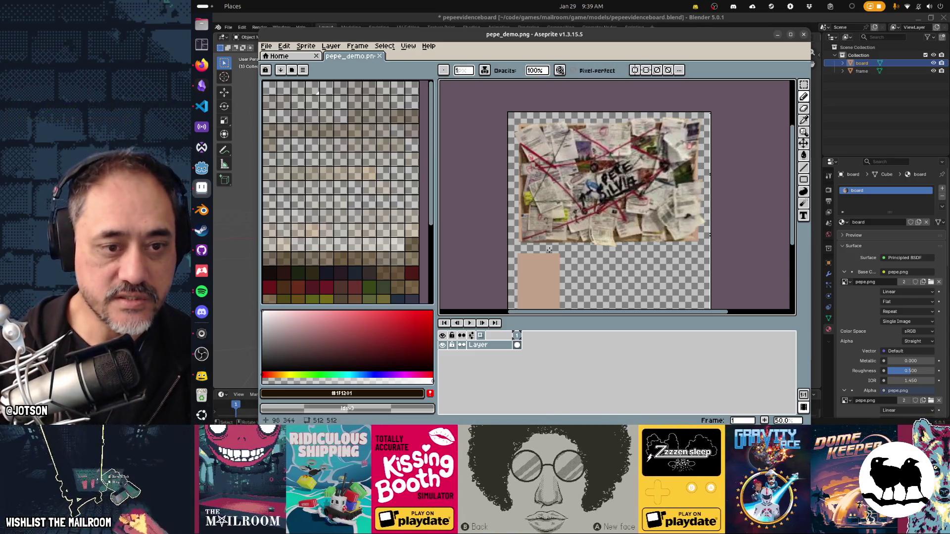
left_click_drag(550, 229, 553, 197)
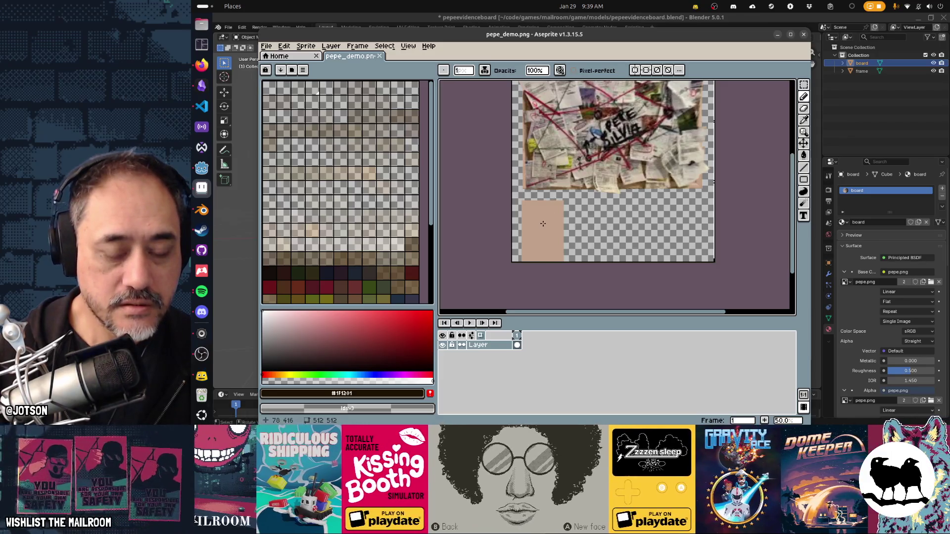
left_click(545, 222, "alt")
scroll(549, 223, "up", 1)
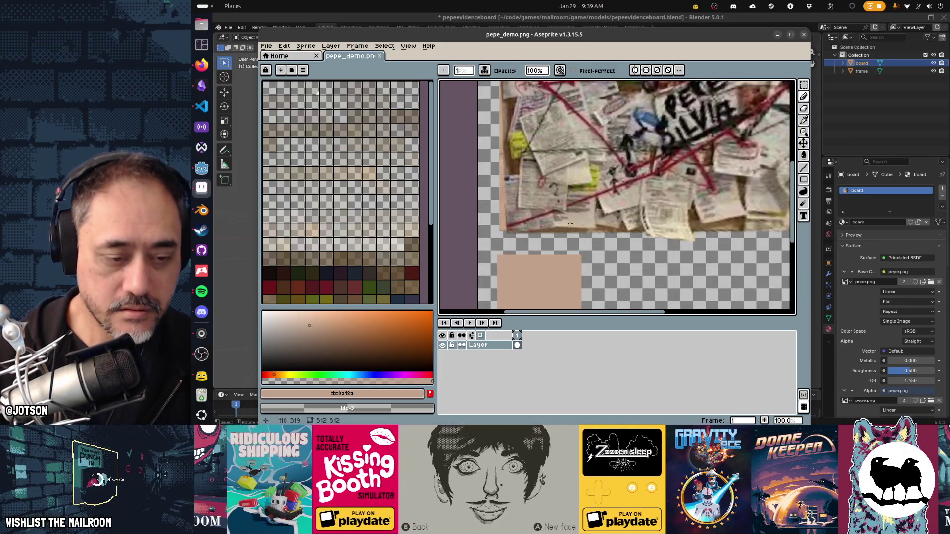
key("shift+n")
scroll(517, 203, "down", 1)
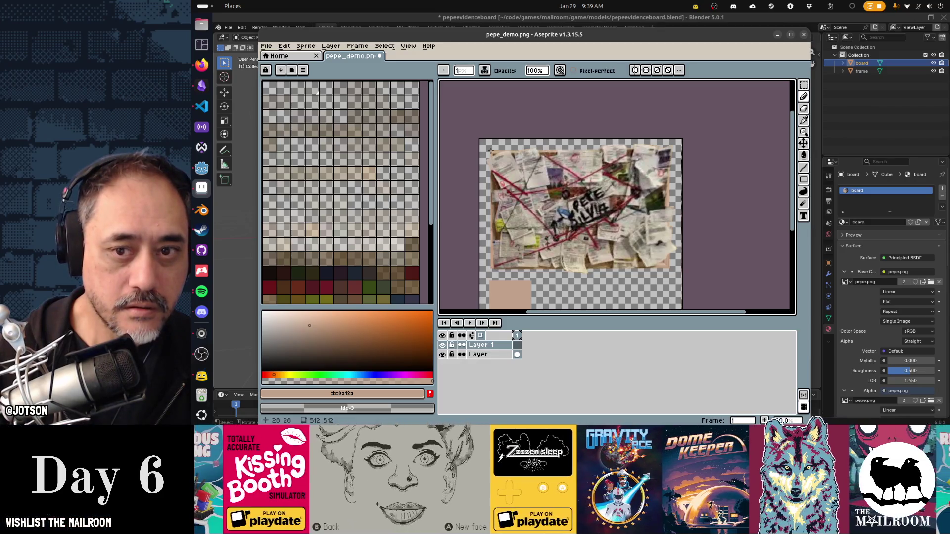
- Draw a filled tan rectangle over the board on Layer 1 and magic-wand select it
key("u")
key("shift+u")
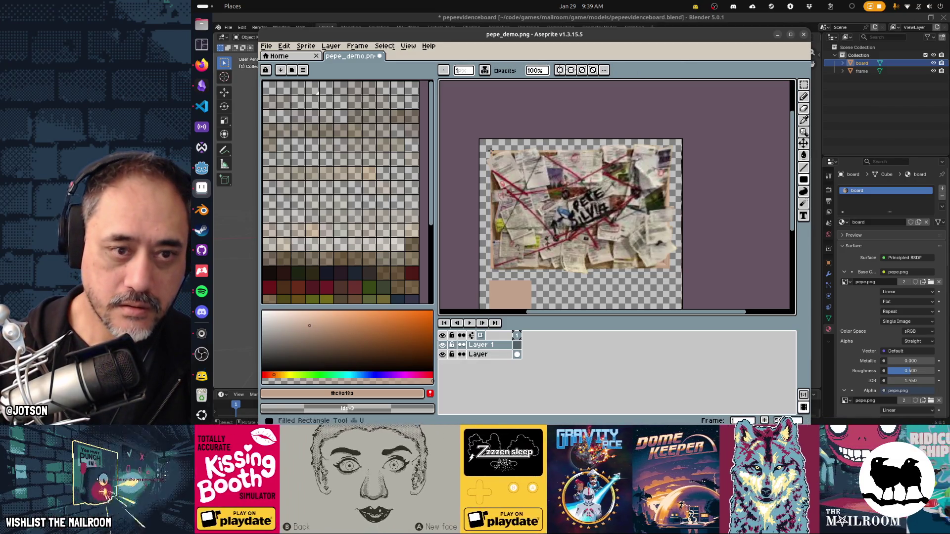
left_click_drag(497, 154, 670, 268)
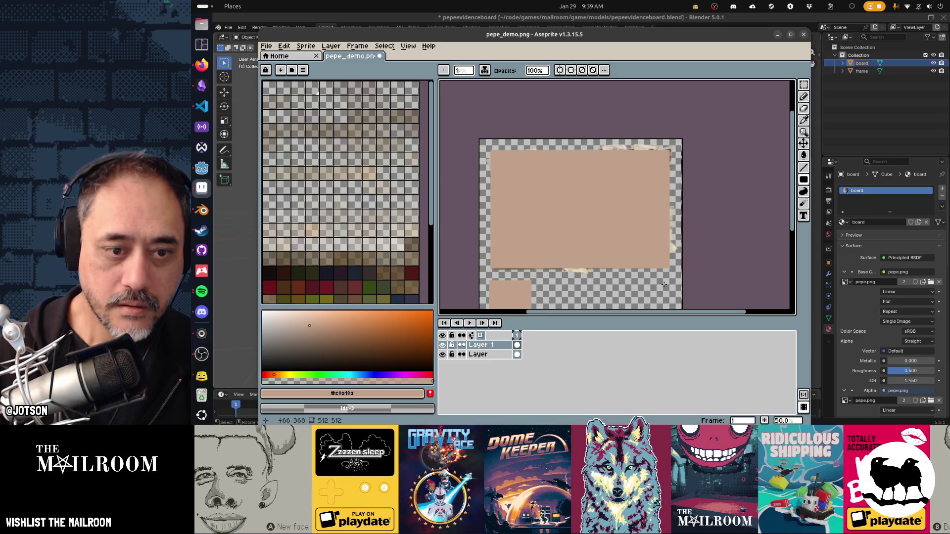
key("w")
left_click(582, 231)
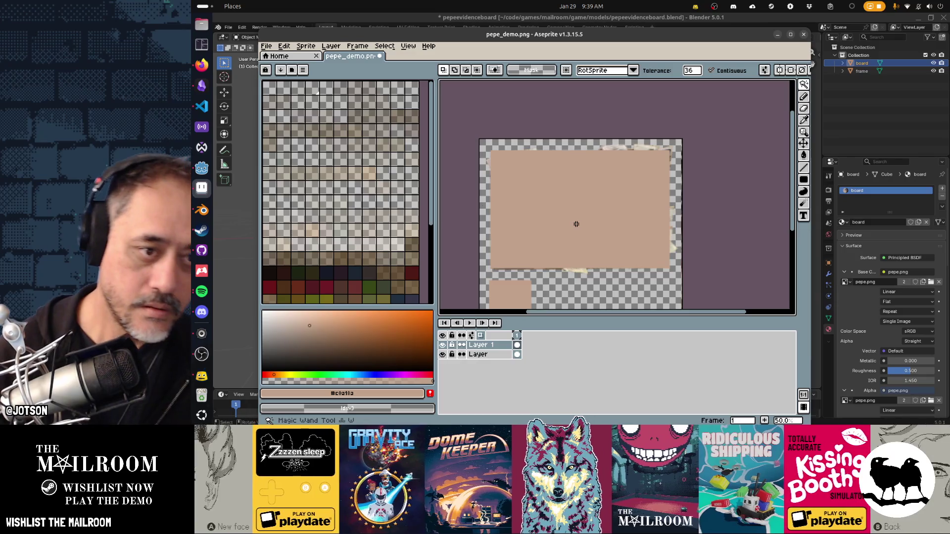
- Hide the original image layer and try Sprite Size without changing it
scroll(576, 225, "up", 1)
left_click(442, 355)
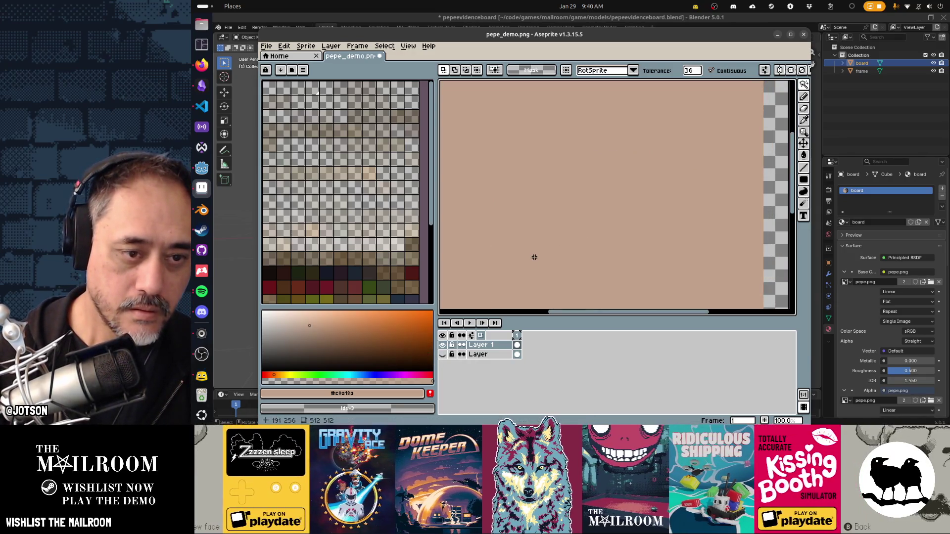
scroll(537, 247, "down", 1)
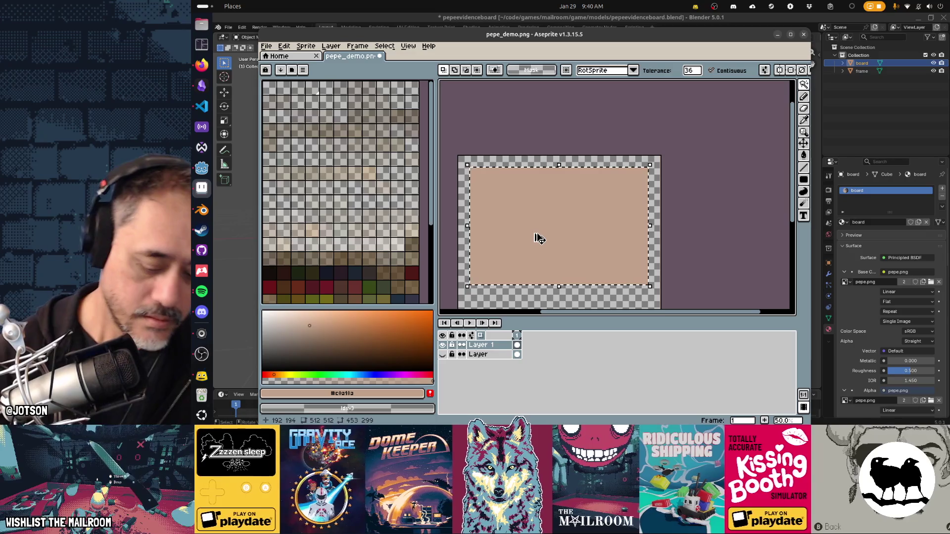
key("ctrl+alt+i")
key("Escape")
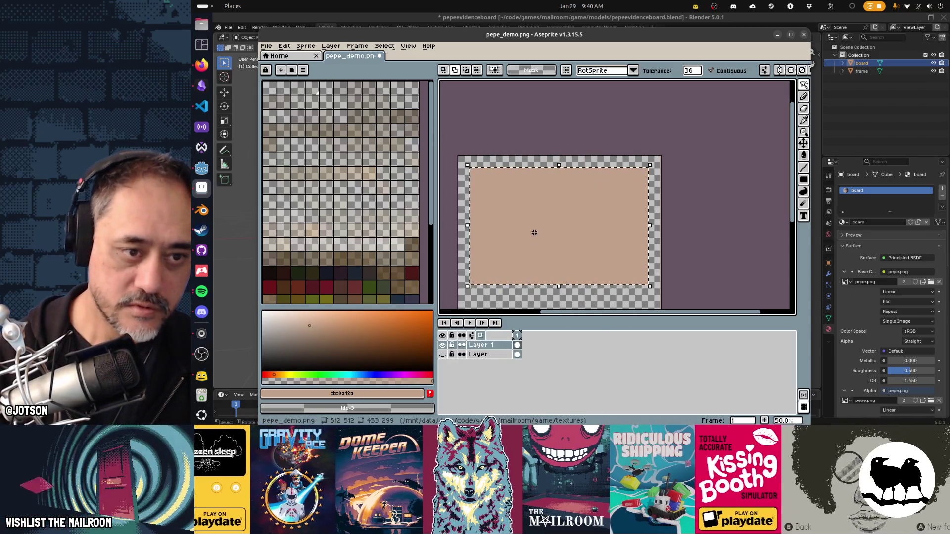
key("ctrl+alt+shift+s")
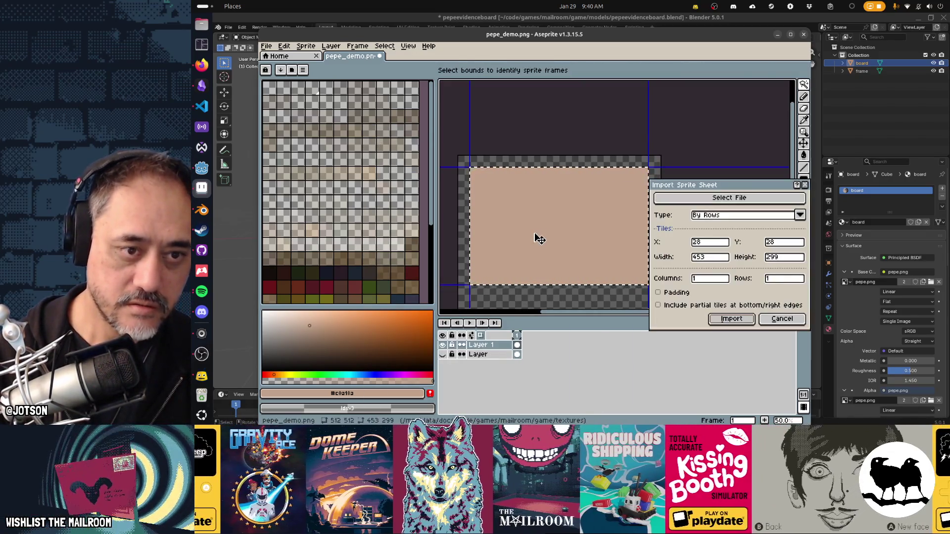
key("Return")
- Invert the selection and make the bottom 'Layer' visible again
left_click(385, 45)
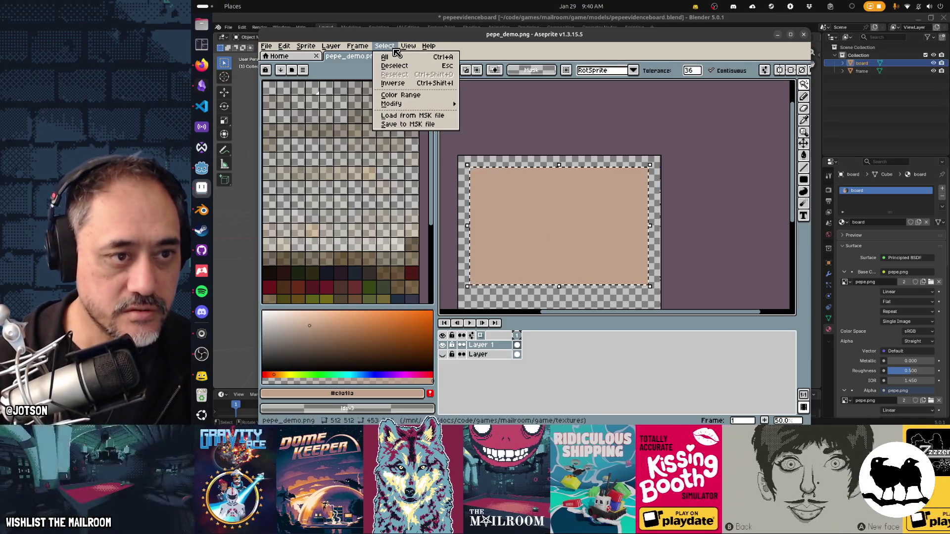
left_click(402, 84)
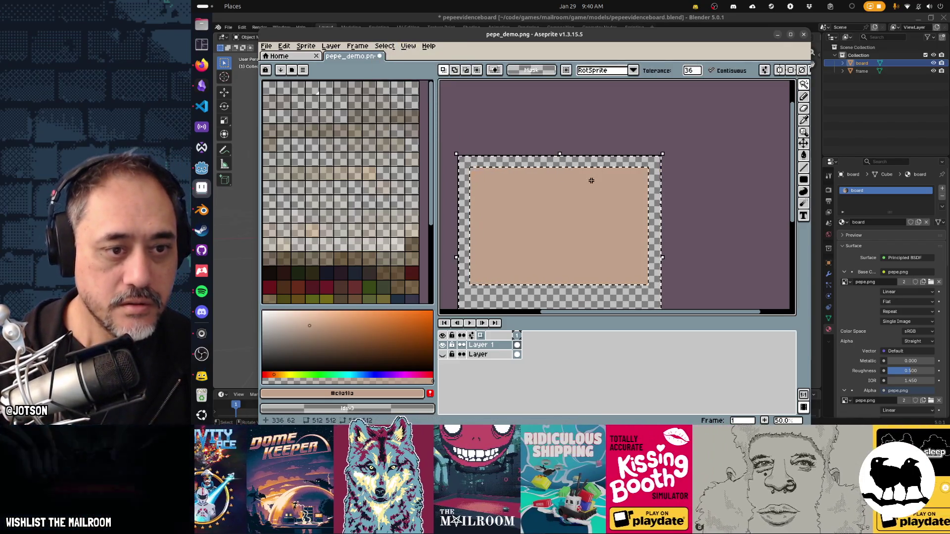
scroll(591, 181, "down", 1)
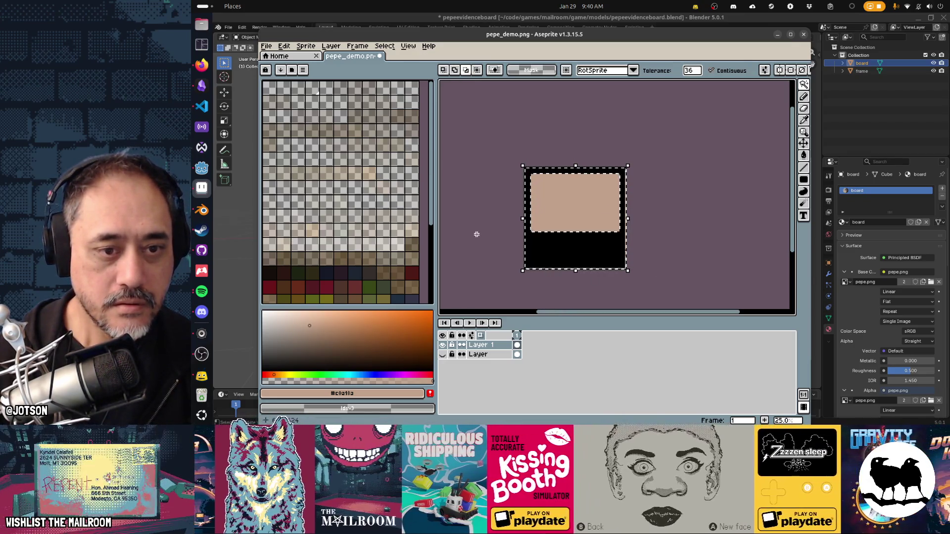
key("m")
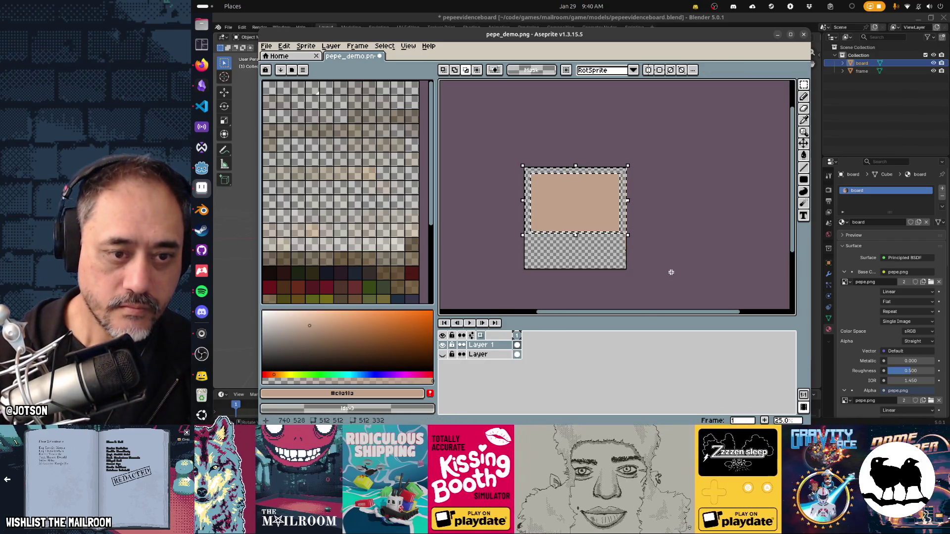
left_click(443, 354)
- Select and clear a thin strip across the sprite, then maximize the Aseprite window
scroll(588, 282, "up", 1)
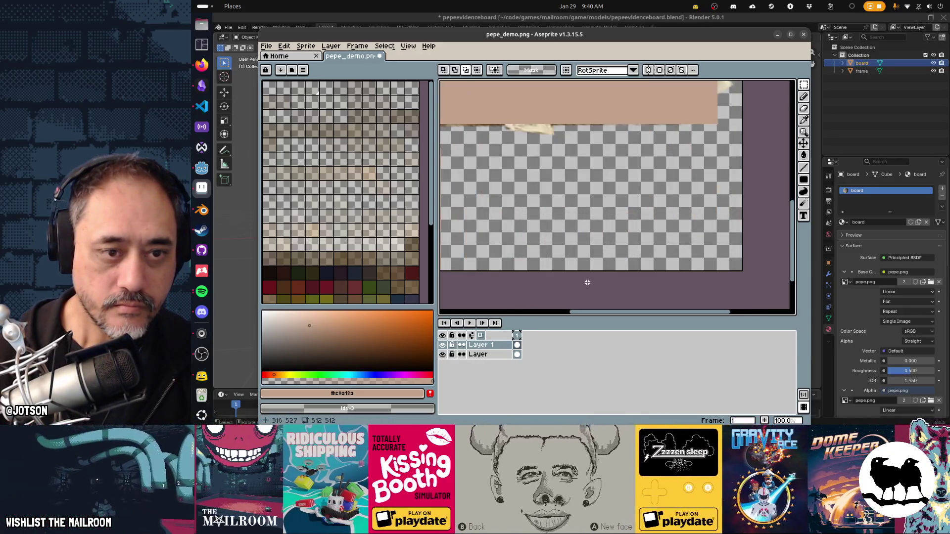
scroll(629, 245, "left", 3)
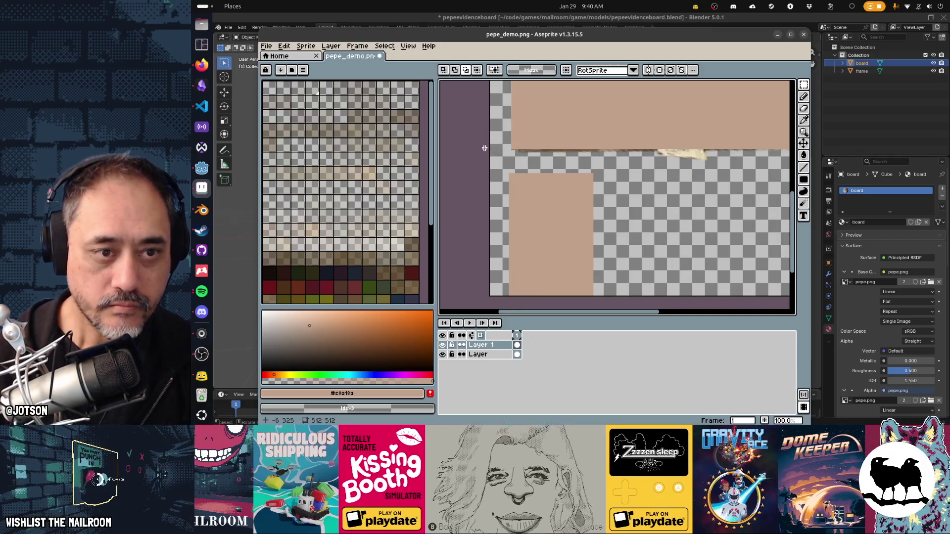
mouse_move(478, 160)
left_mouse_down()
mouse_move(787, 158)
mouse_move(788, 149)
left_mouse_up()
left_click(787, 149)
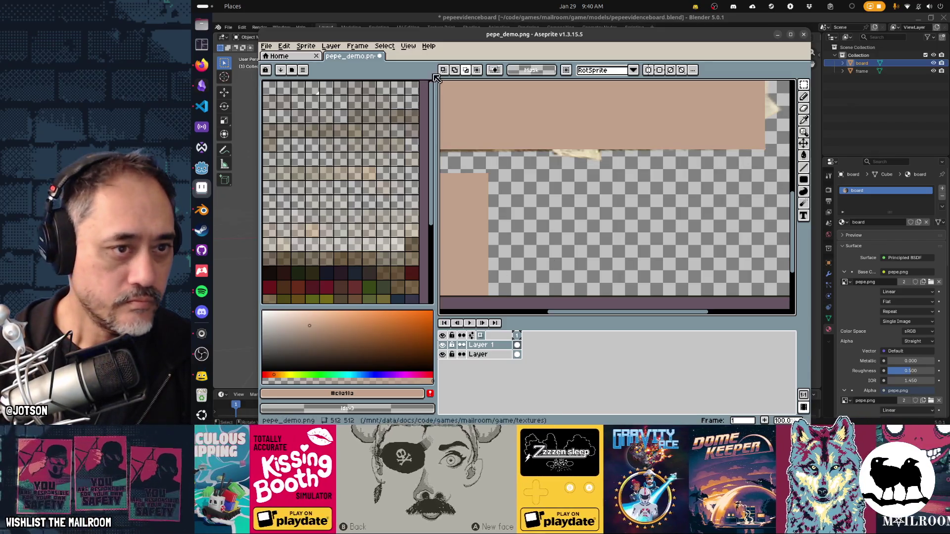
scroll(535, 144, "down", 1)
key("super+Up")
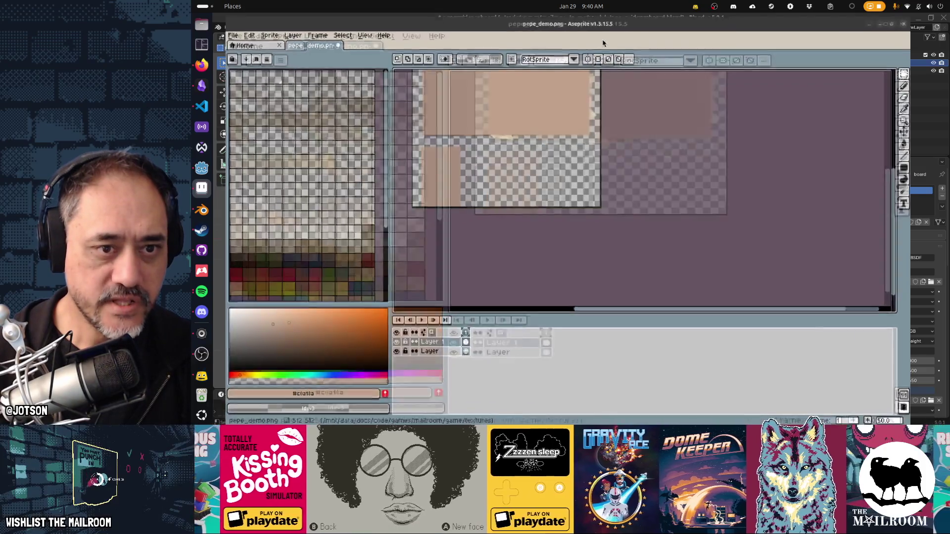
- Marquee-select strips along the sprite edges on the bottom layer and save pepe_demo.png
scroll(535, 138, "up", 1)
left_click_drag(478, 196, 906, 178)
left_click(906, 178)
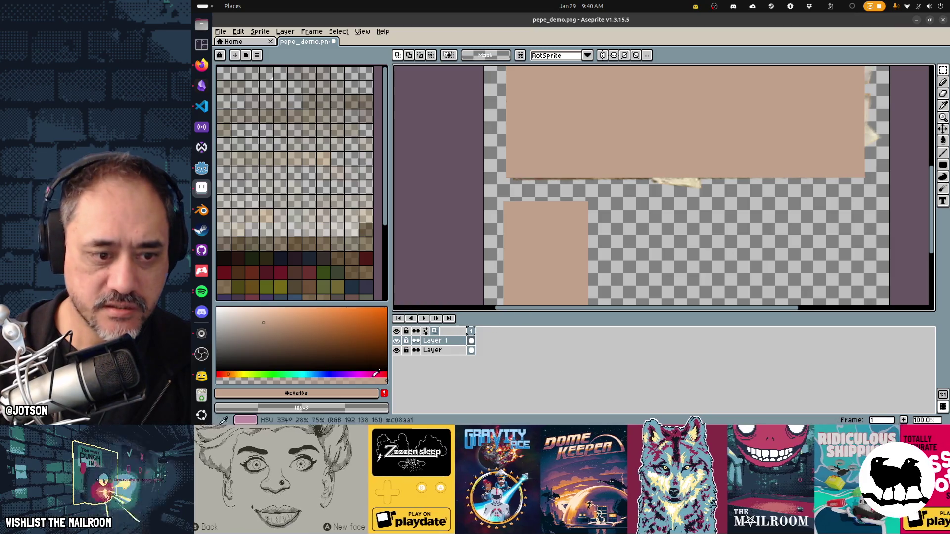
left_click(430, 351)
mouse_move(470, 196)
left_mouse_down()
mouse_move(905, 189)
mouse_move(923, 177)
mouse_move(683, 193)
left_mouse_up()
left_click(900, 178)
scroll(689, 78, "up", 5)
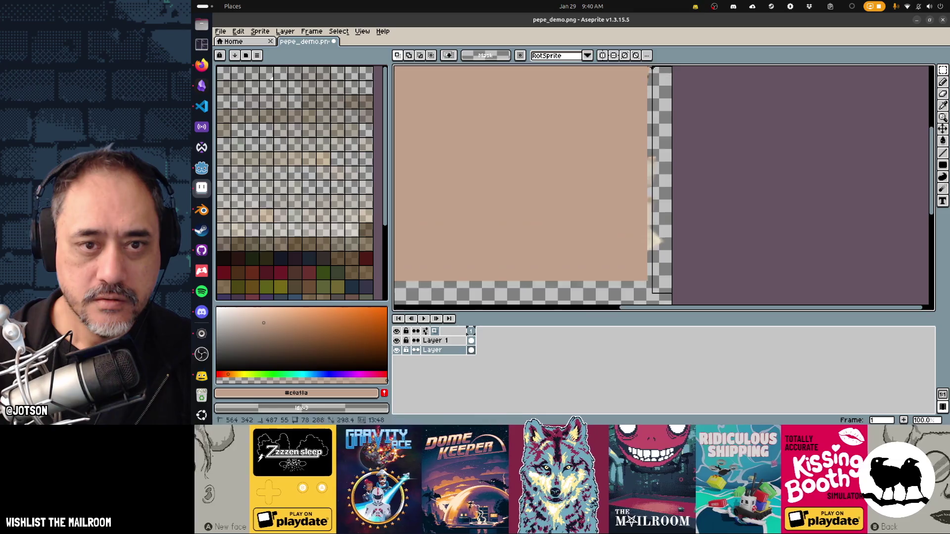
mouse_move(652, 68)
left_mouse_down()
mouse_move(396, 90)
mouse_move(410, 89)
left_mouse_up()
mouse_move(442, 177)
left_mouse_down()
mouse_move(469, 187)
mouse_move(483, 210)
left_mouse_up()
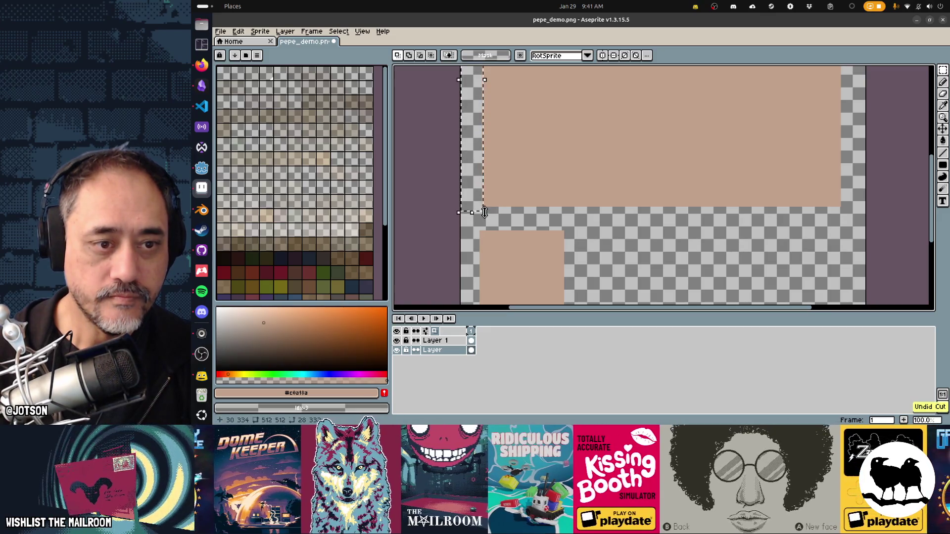
left_click_drag(483, 212, 395, 68)
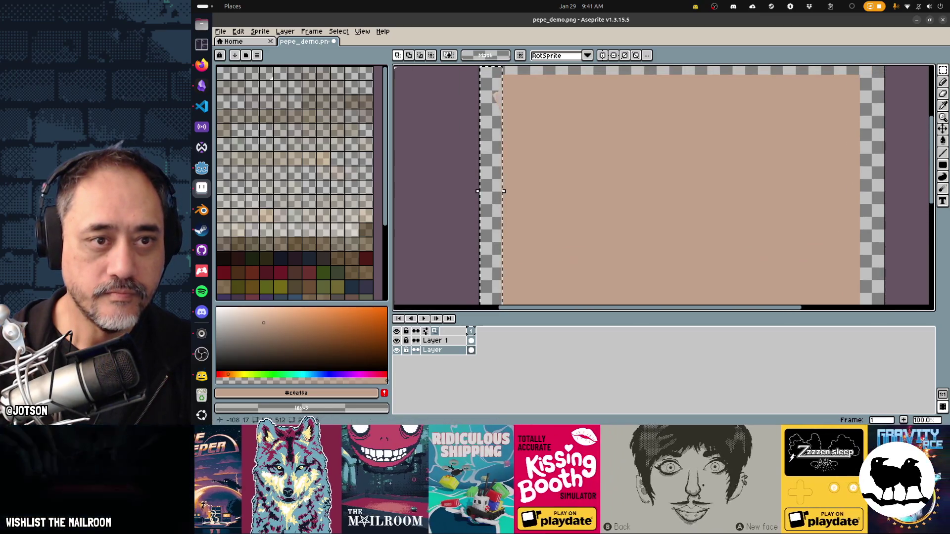
key("ctrl+s")
- Fit the whole sprite in view, glance at the board in Blender, then go to Godot
scroll(658, 173, "down", 1)
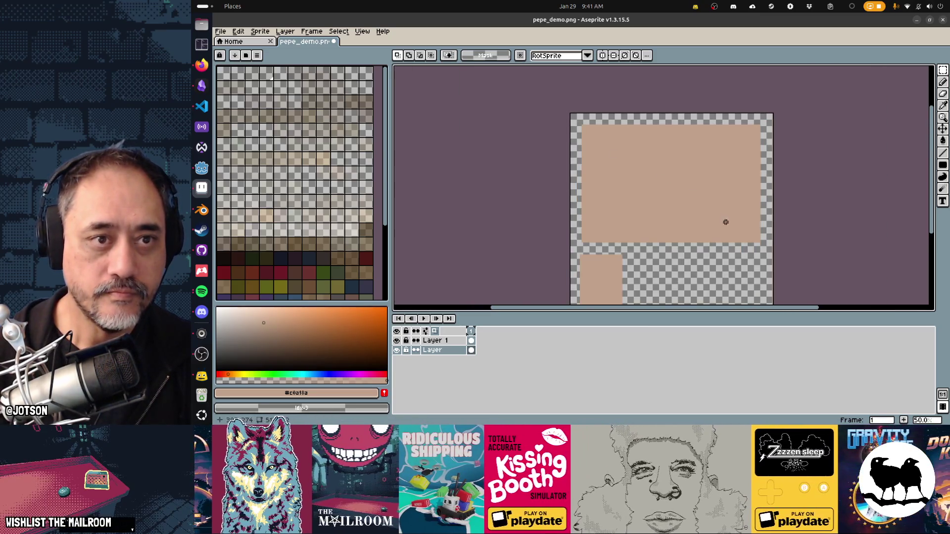
left_click_drag(722, 220, 670, 184)
key("alt+Tab")
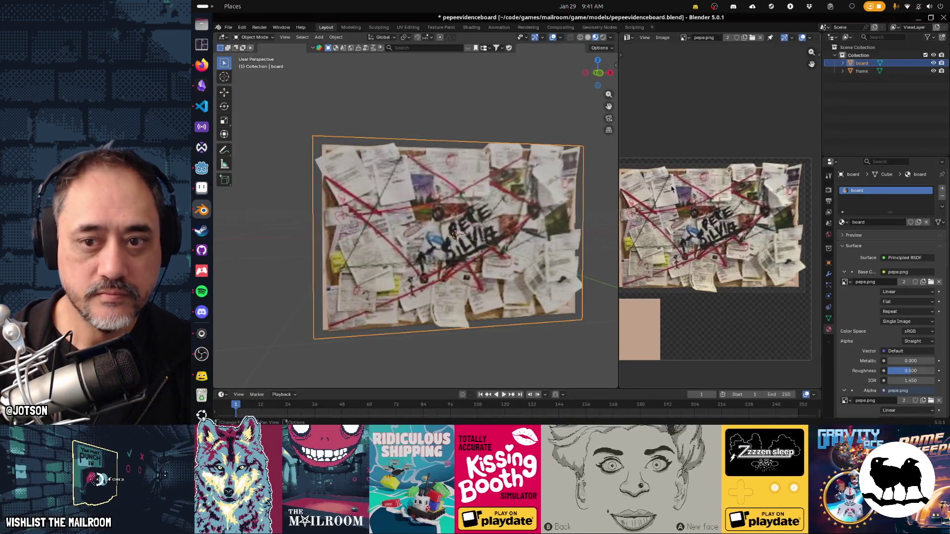
key("alt+Tab")
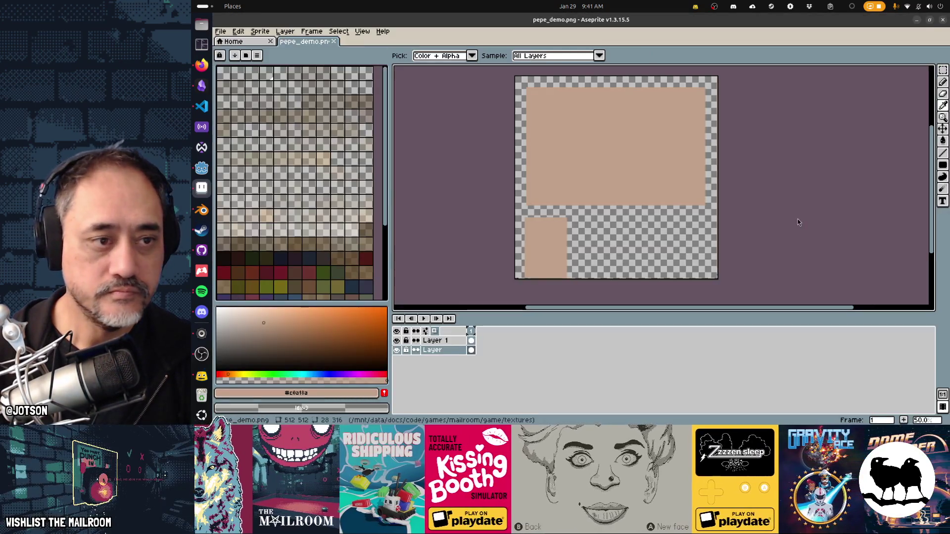
key("alt+Tab")
key("alt+Tab")
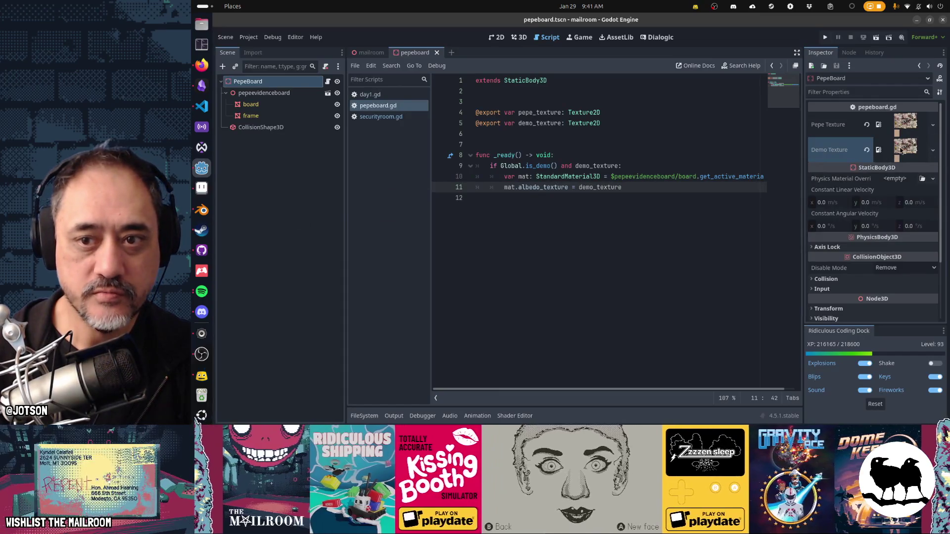
- Toggle the Inspector's Demo Texture preview open and closed to check the updated 512x512 image
left_click(903, 148)
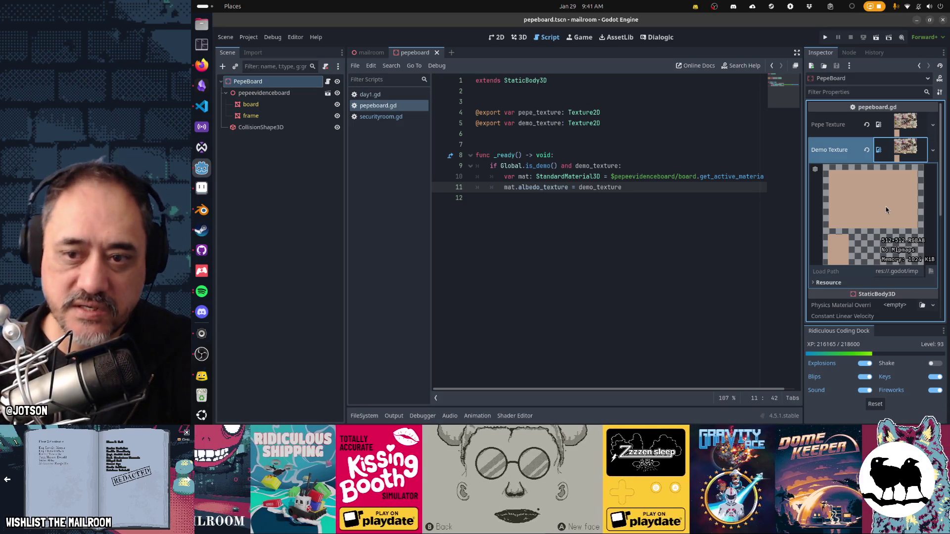
left_click(901, 151)
left_click(901, 151)
left_click(900, 151)
left_click(901, 150)
left_click(903, 152)
left_click(903, 152)
left_click(905, 153)
left_click(906, 153)
left_click(907, 154)
left_click(907, 154)
left_click(907, 153)
left_click(907, 153)
left_click(907, 154)
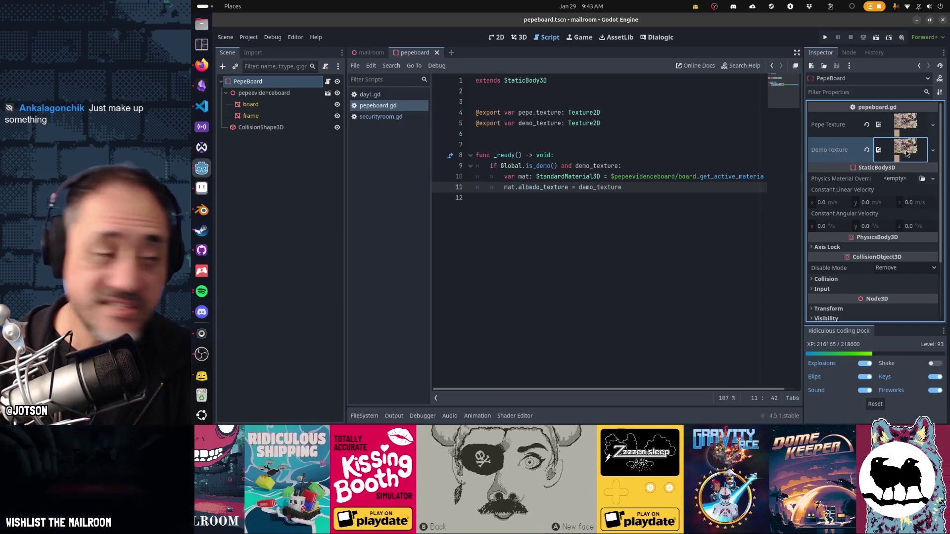
- Reload the Berry Bury Berry Steam store page and scroll through its contents
left_click(201, 65)
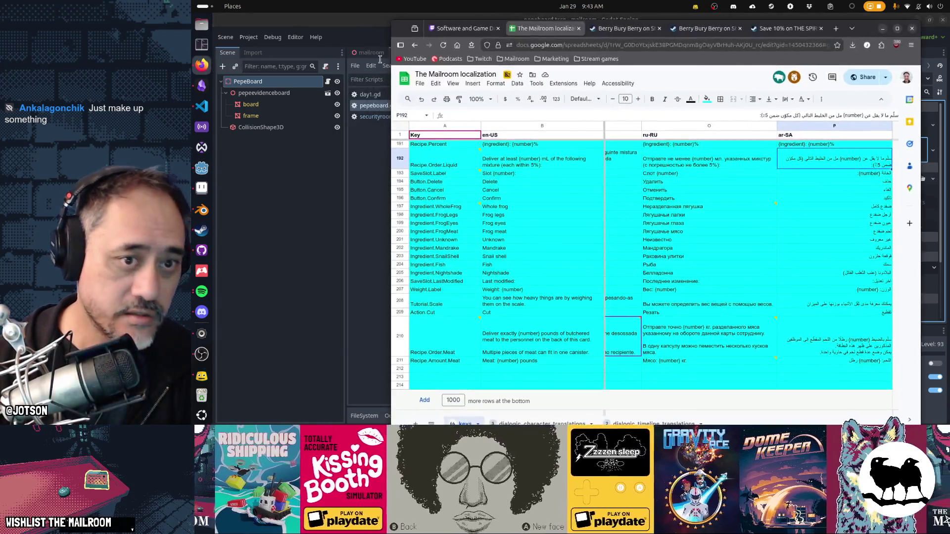
mouse_move(720, 38)
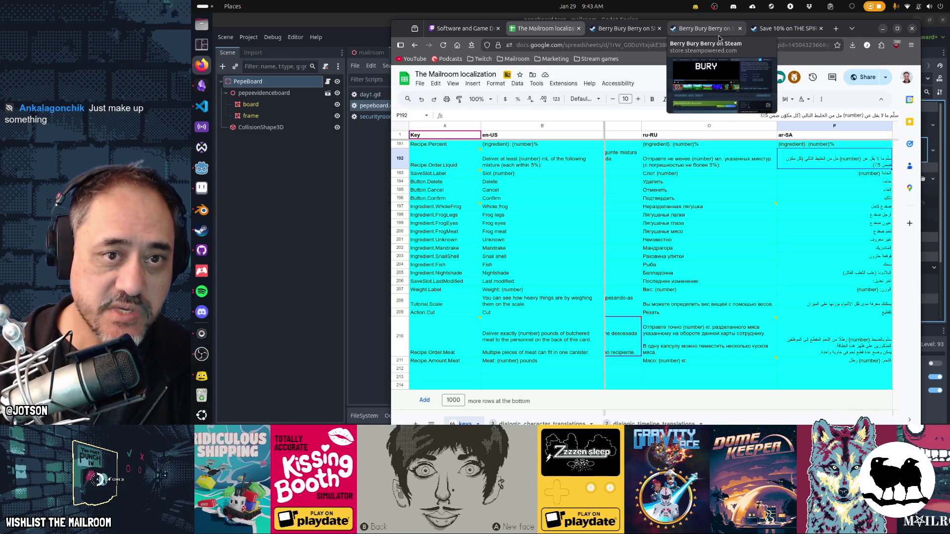
left_click(625, 31)
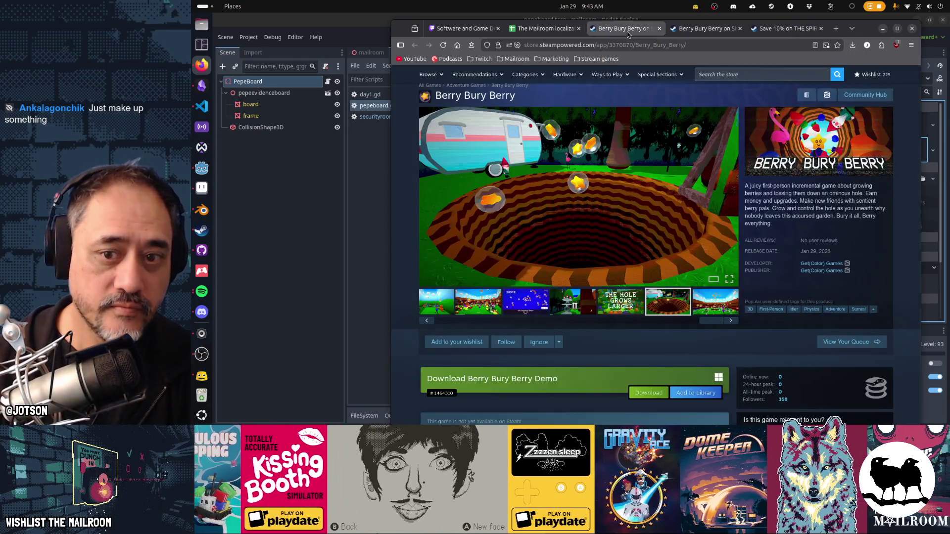
left_click(443, 45)
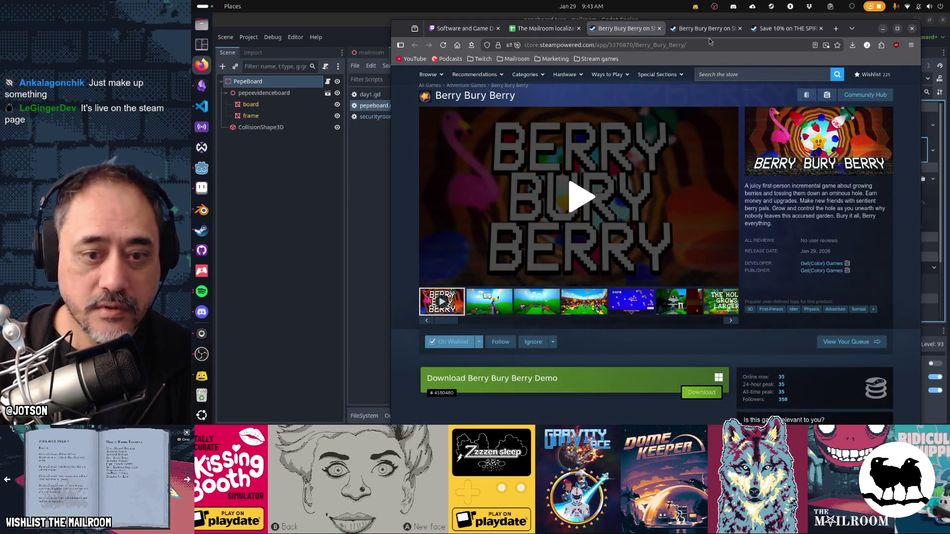
scroll(633, 119, "down", 3)
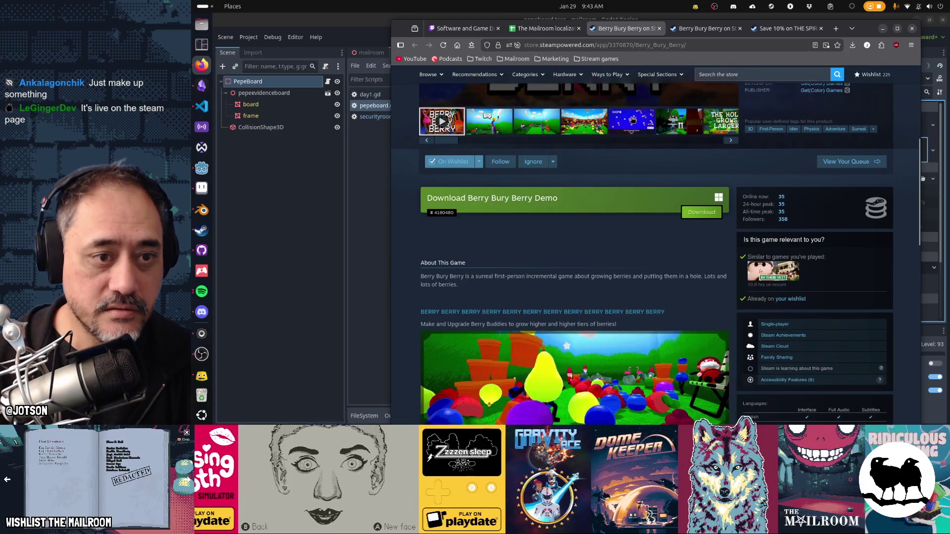
scroll(593, 185, "up", 5)
scroll(598, 156, "down", 1)
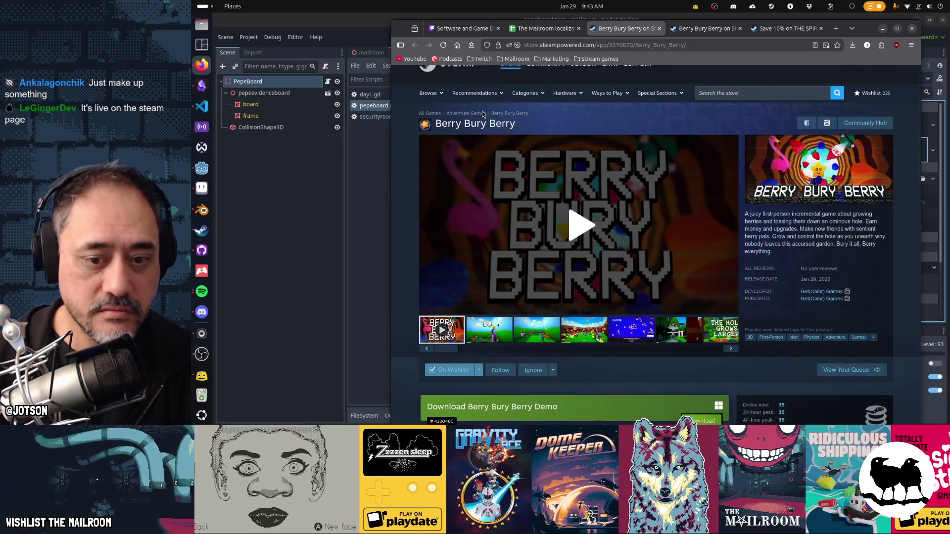
scroll(482, 113, "down", 3)
scroll(483, 113, "down", 1)
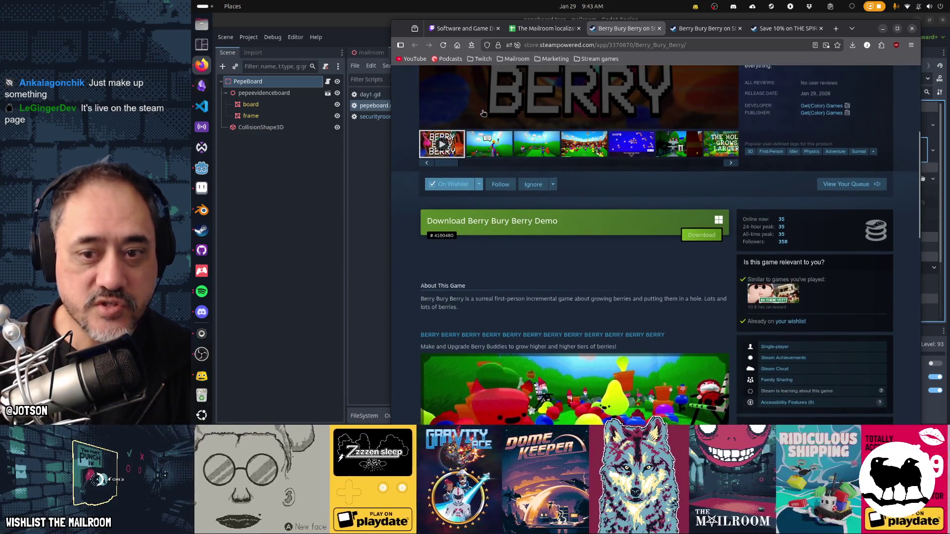
scroll(482, 112, "down", 10)
scroll(482, 110, "up", 4)
scroll(482, 111, "up", 10)
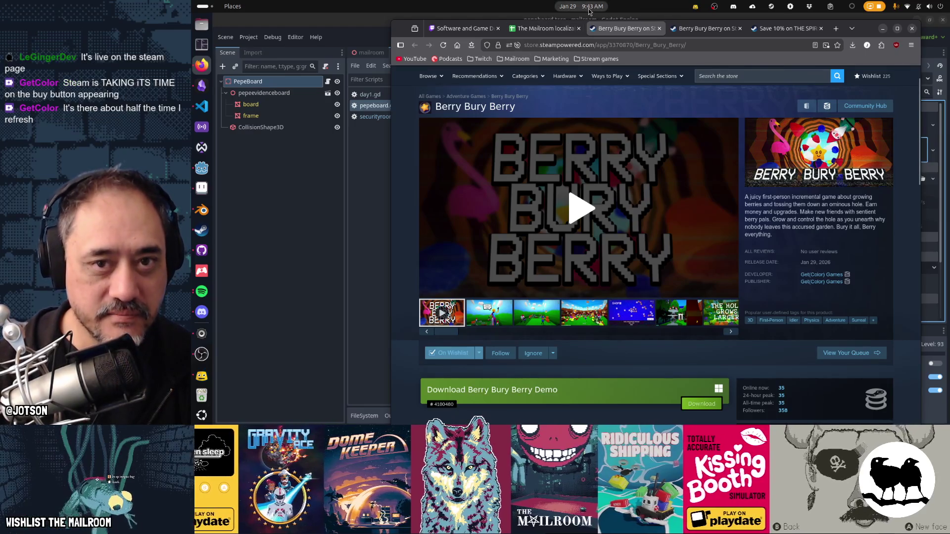
- Reload the store page again, switch to THE SPIRIT LIFT tab, then minimize the browser
left_click_drag(828, 37, 822, 45)
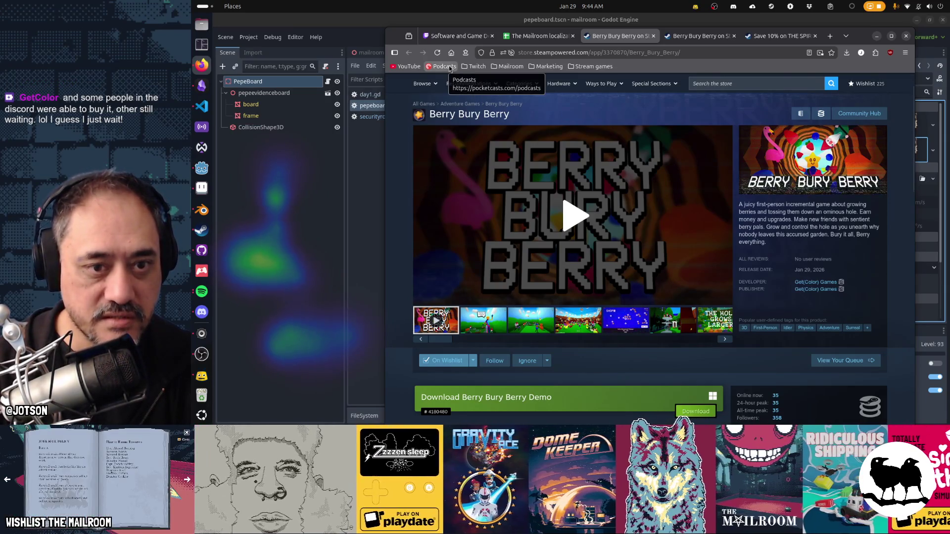
left_click(437, 56)
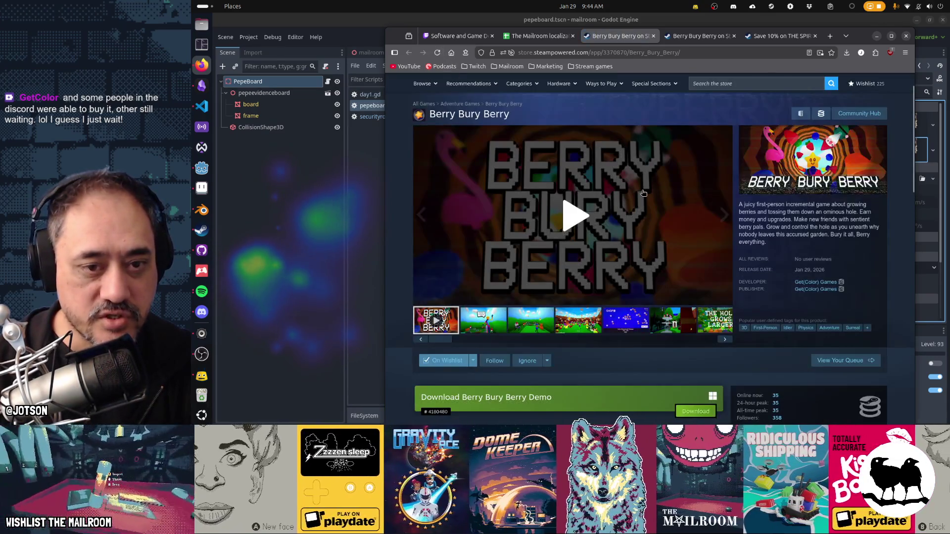
scroll(643, 193, "down", 3)
scroll(643, 193, "up", 3)
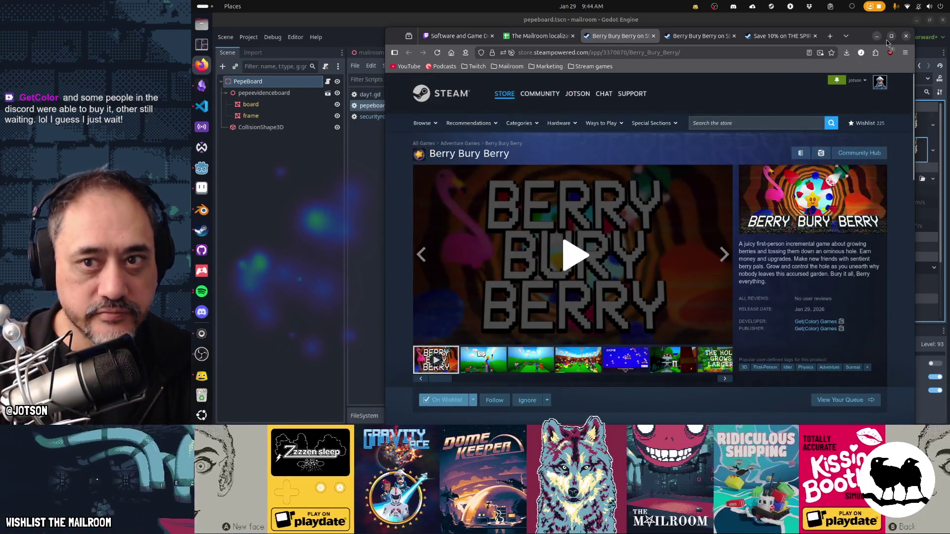
left_click(781, 36)
left_click(876, 36)
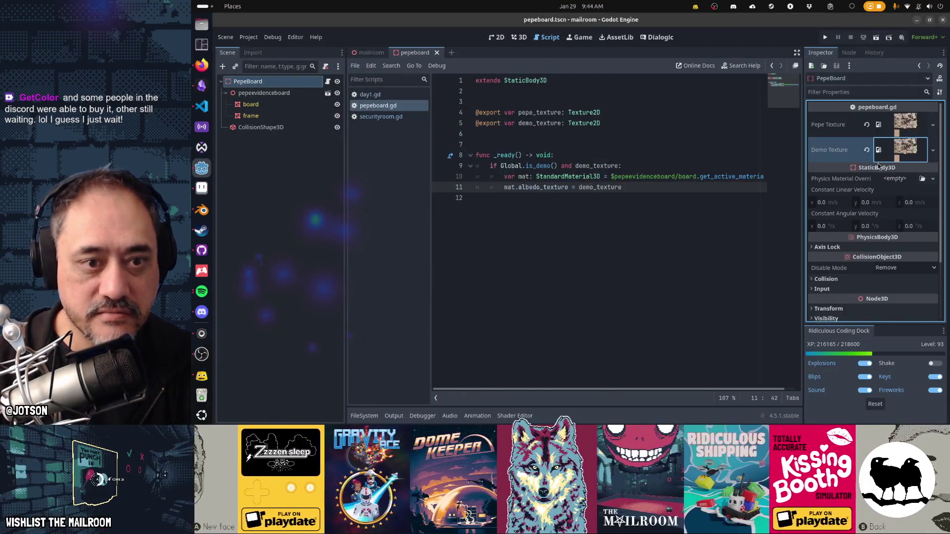
mouse_move(878, 167)
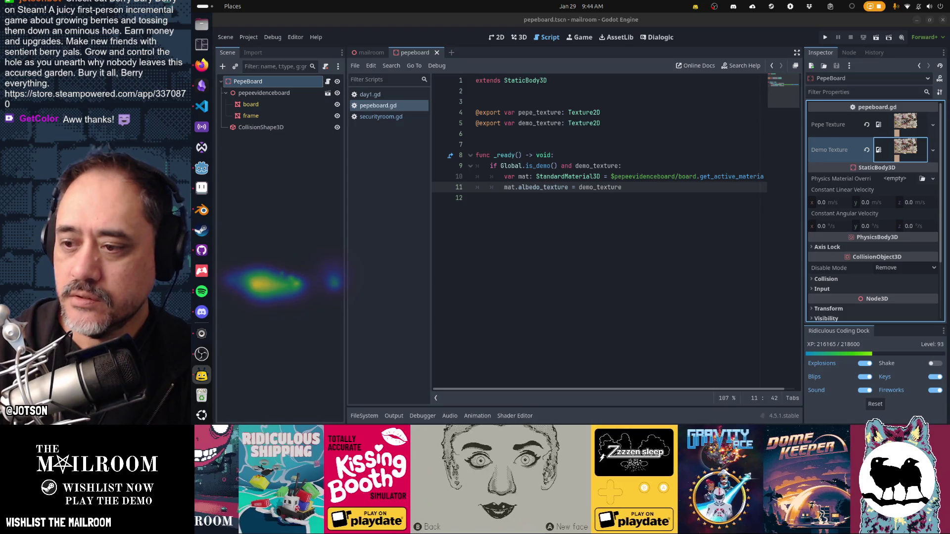
left_click(198, 68)
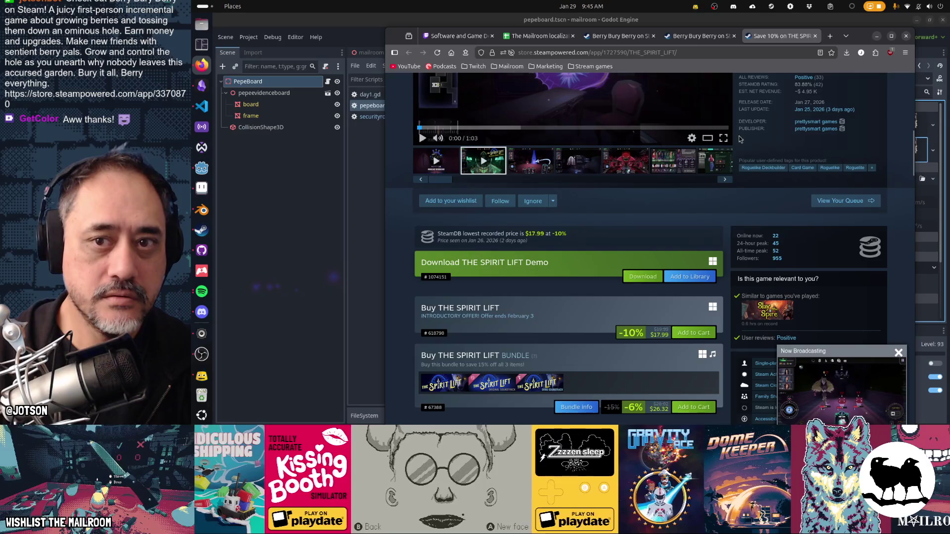
- In a new tab, search Steam for the game and open the All Hail the Orb store page
key("ctrl+t")
type("sstea")
key("BackSpace")
key("BackSpace")
key("BackSpace")
type("ste")
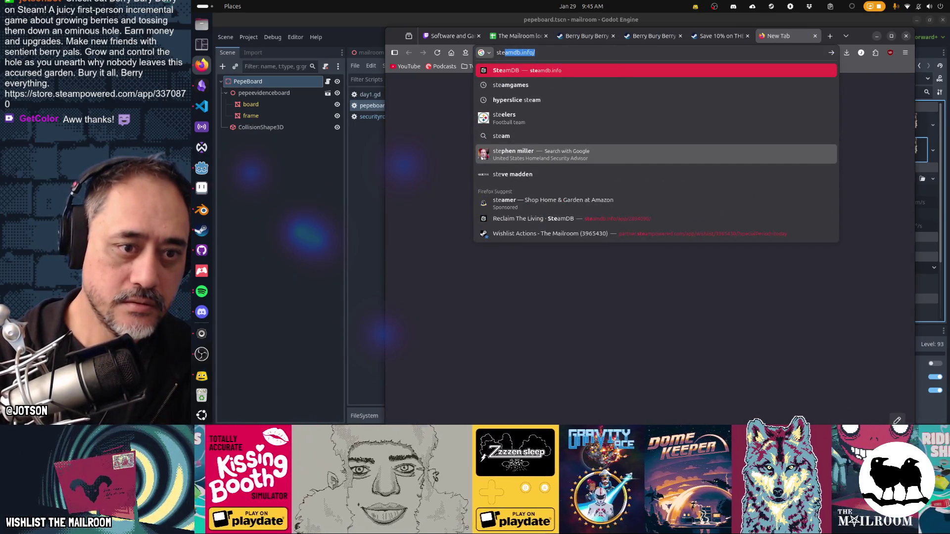
type("am ")
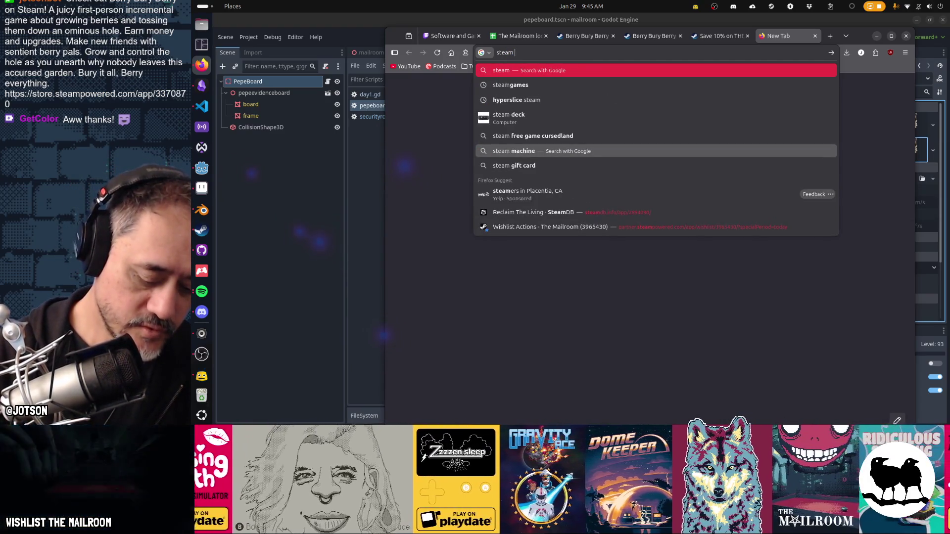
type("cultis")
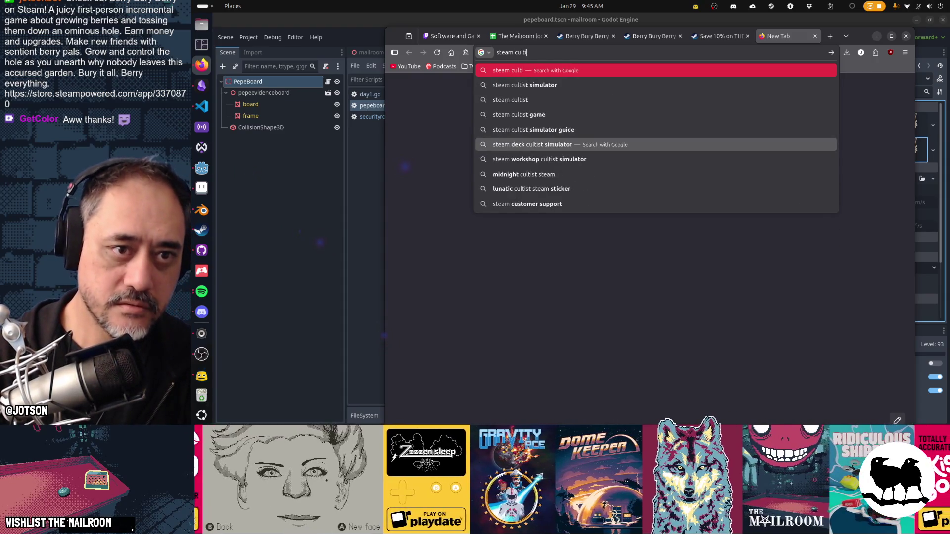
key("BackSpace")
key("BackSpace")
type("t")
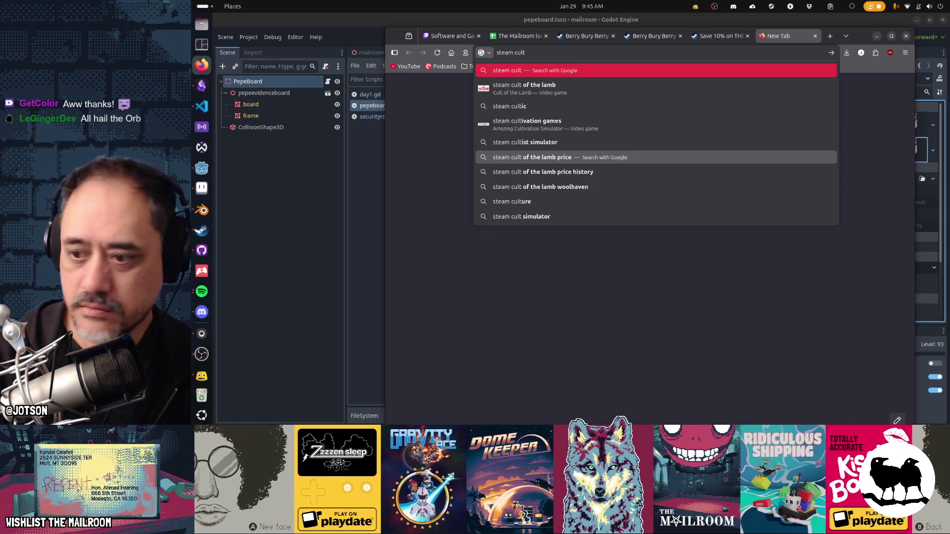
key("BackSpace")
key("BackSpace")
key("BackSpace")
type("hail")
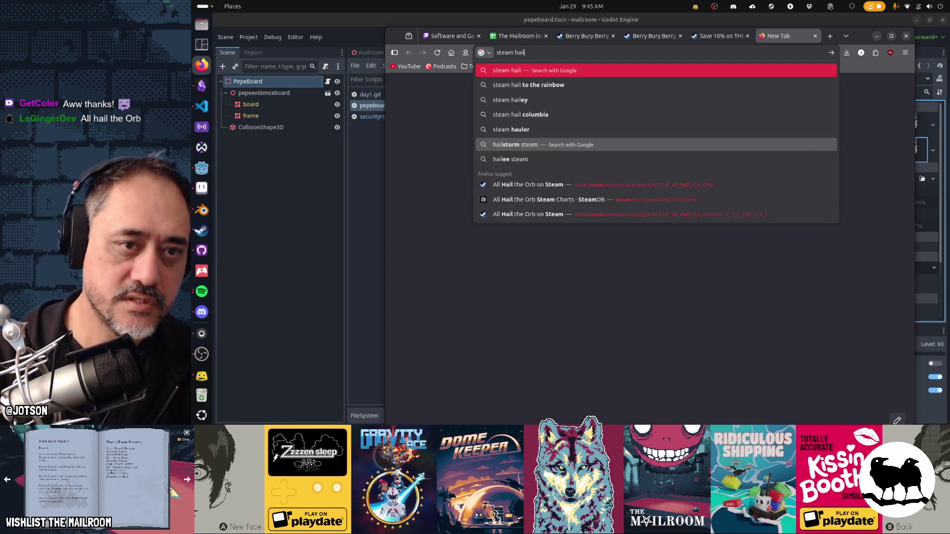
key("Up")
key("Up")
key("Up")
key("Return")
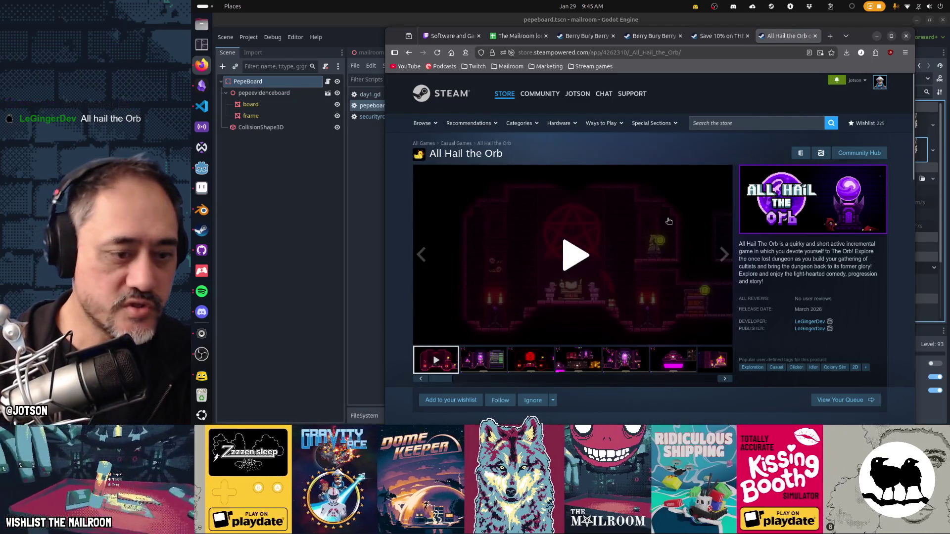
- Play the All Hail the Orb trailer full screen, exit, then restart it full screen
left_click(719, 341)
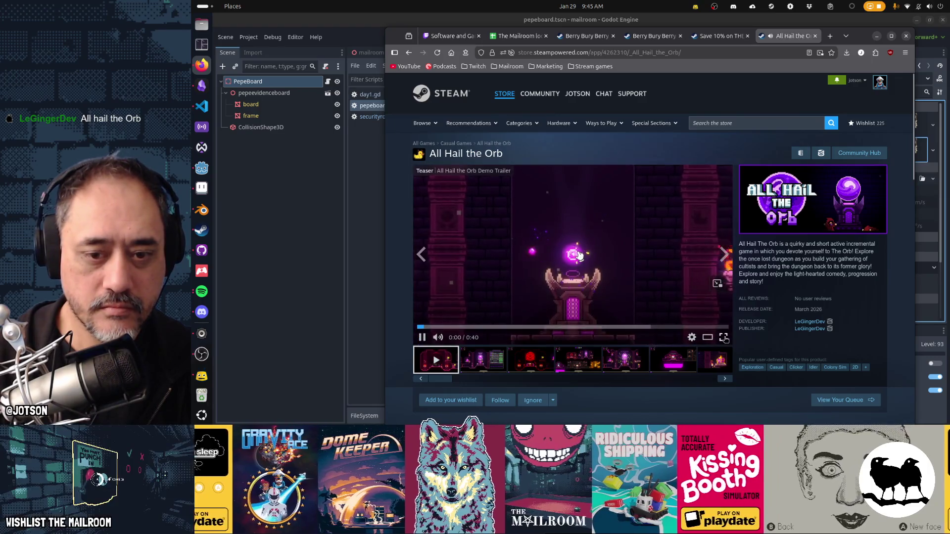
left_click(724, 337)
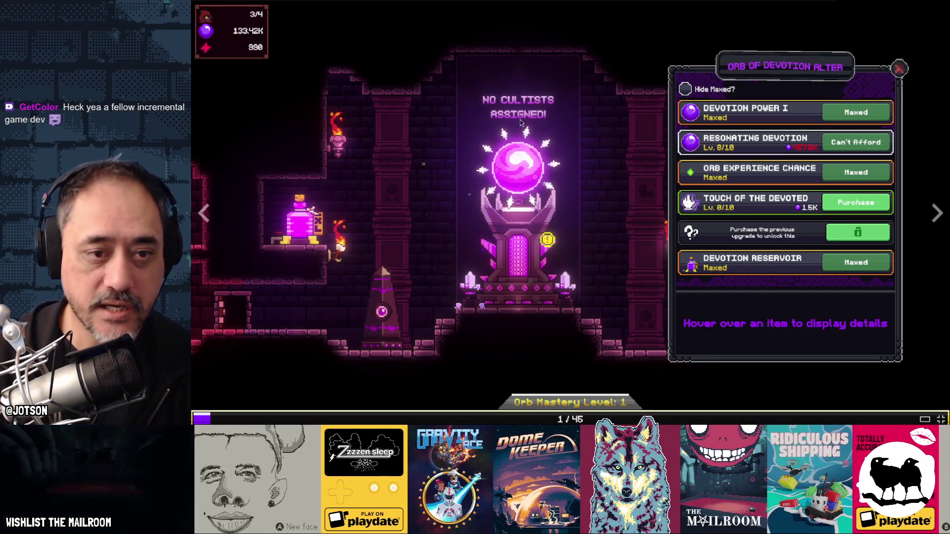
key("Escape")
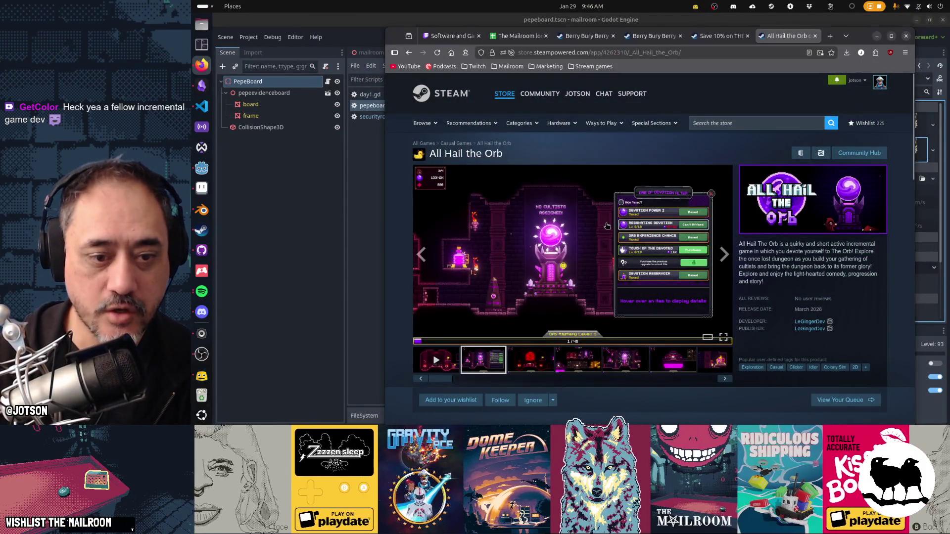
left_click(455, 366)
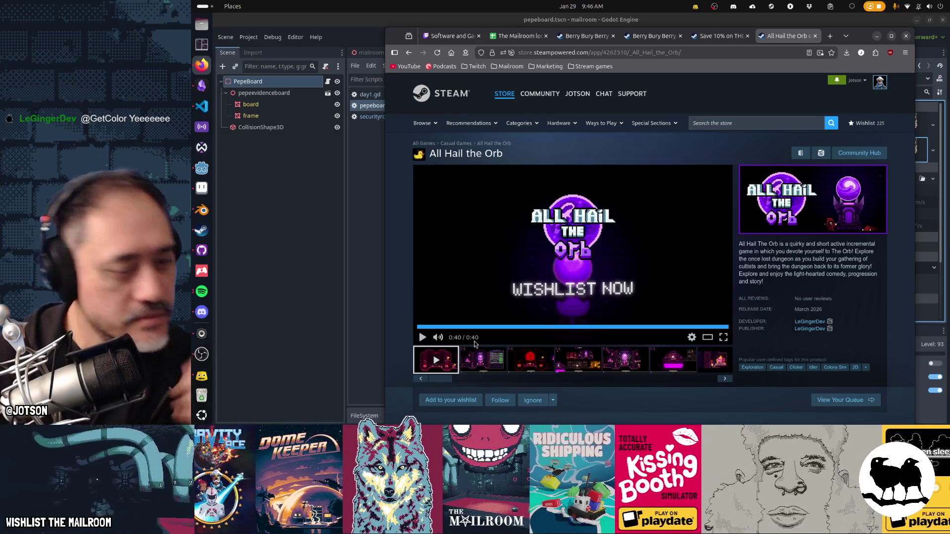
left_click(423, 337)
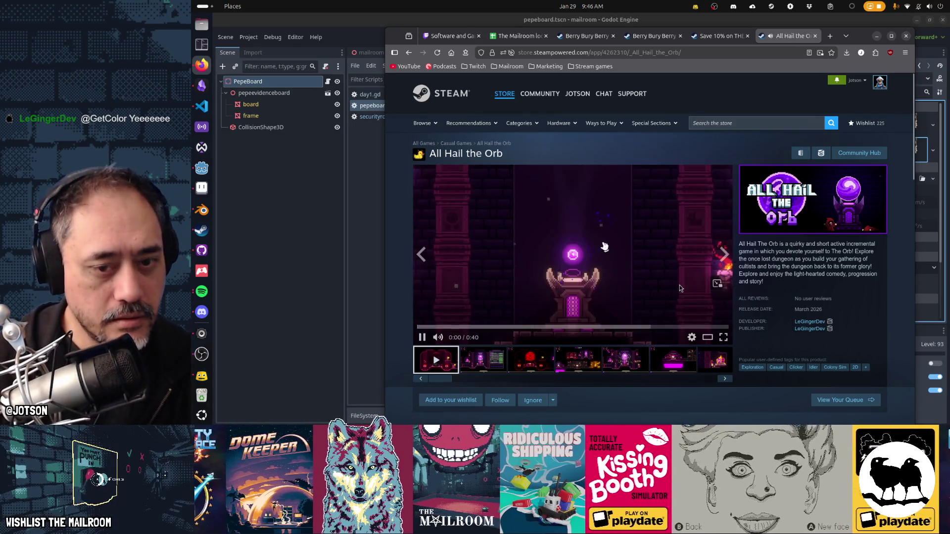
left_click(723, 337)
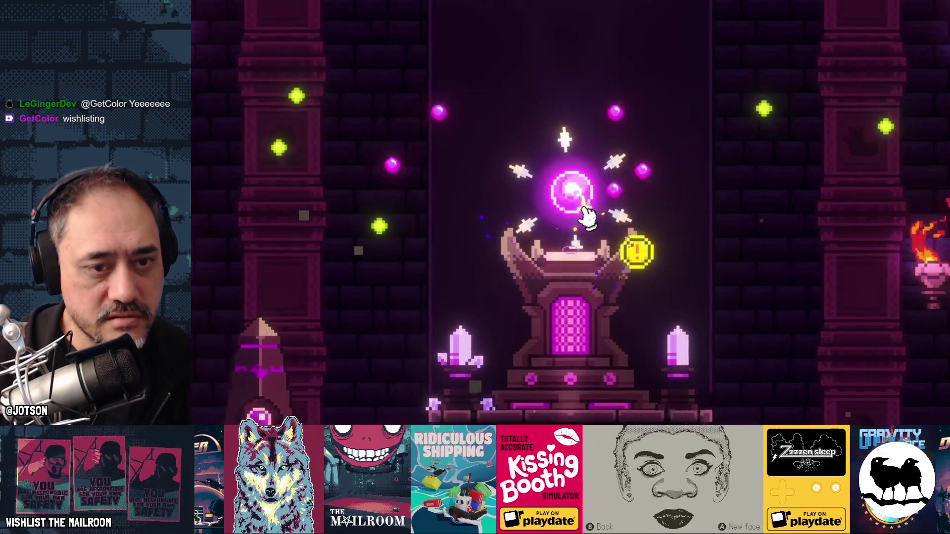
- Pause, resume and rewind the fullscreen trailer, stopping around 0:11 in the pentagram room
mouse_move(783, 299)
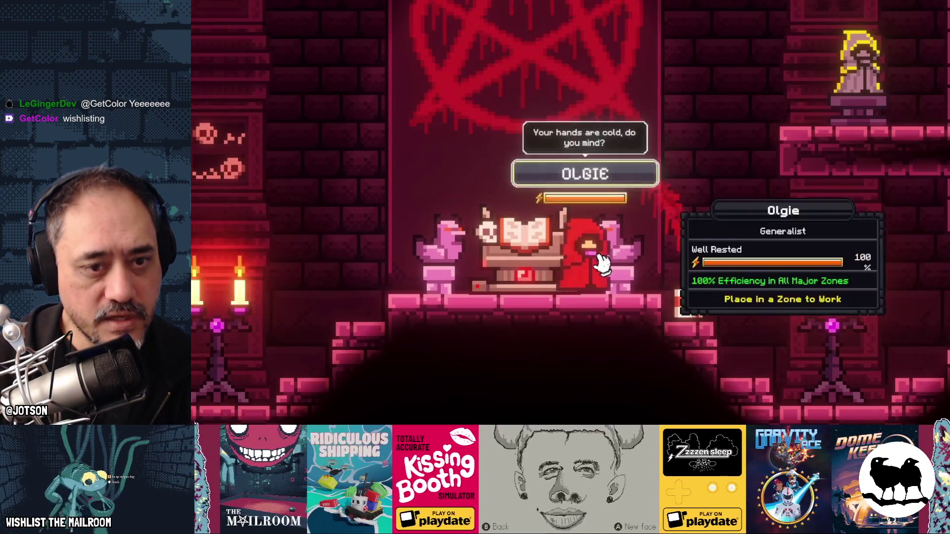
mouse_move(739, 287)
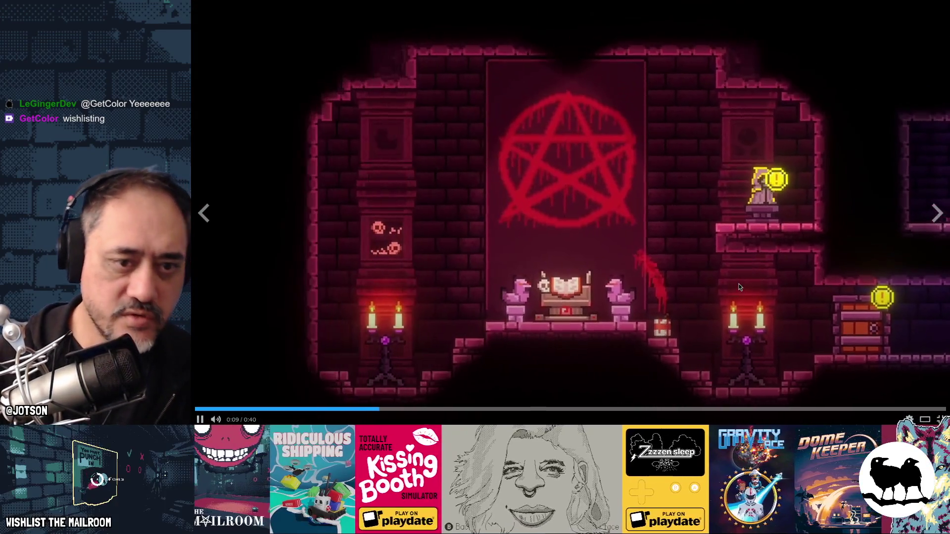
left_click(739, 287)
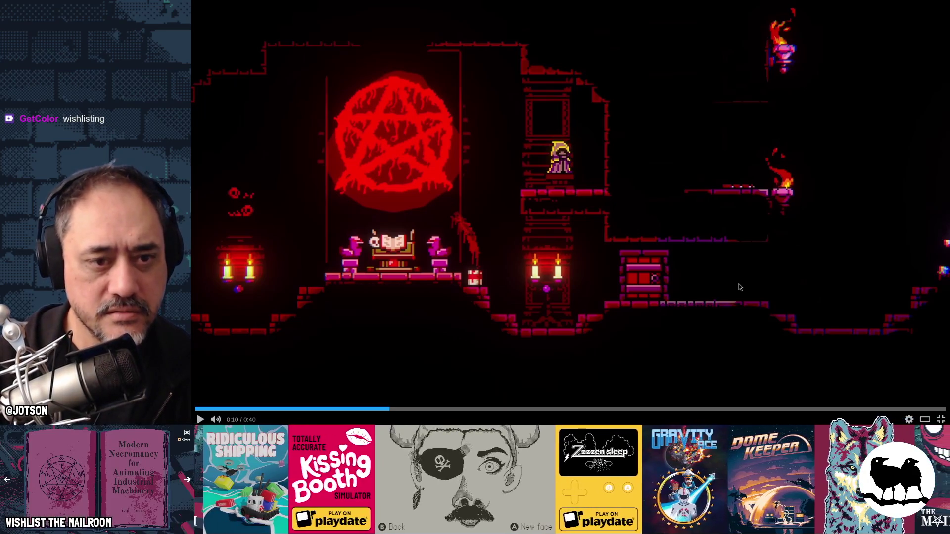
left_click(740, 287)
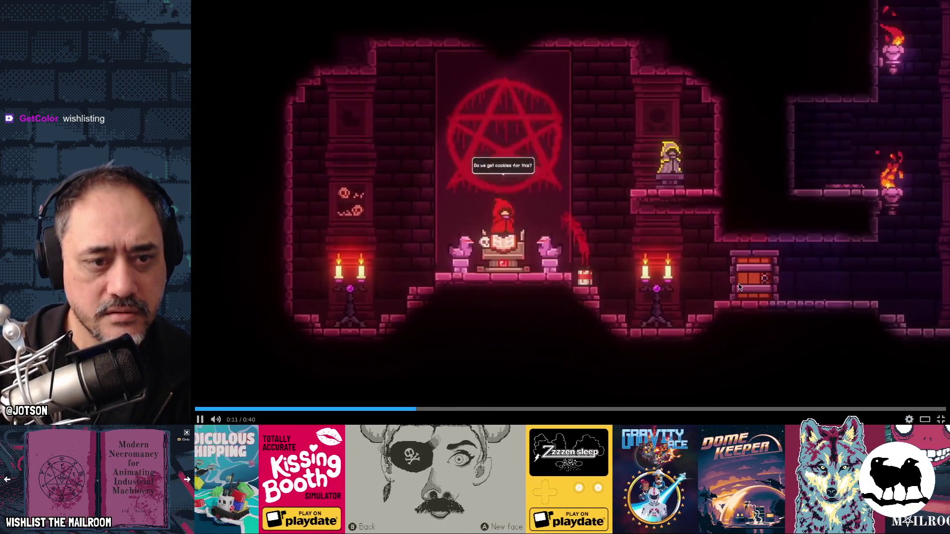
key("Left")
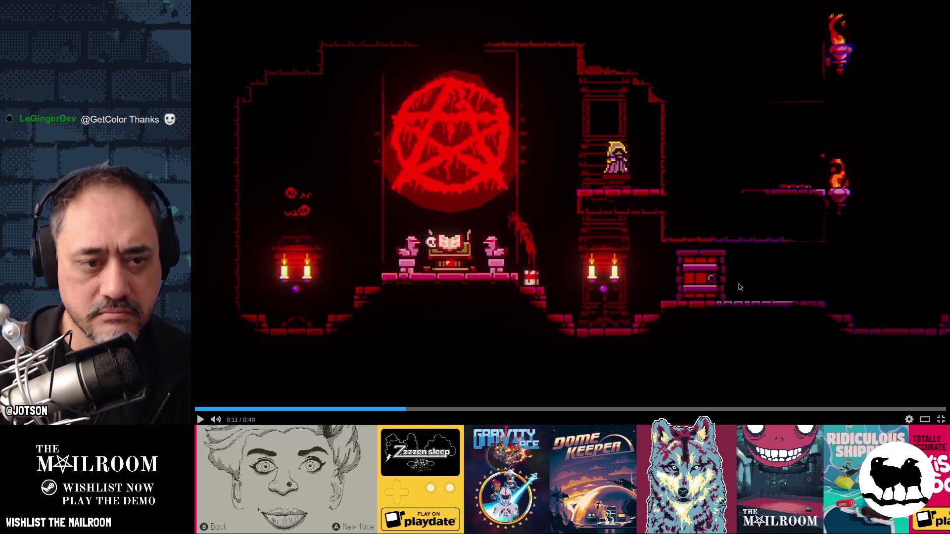
key("Left")
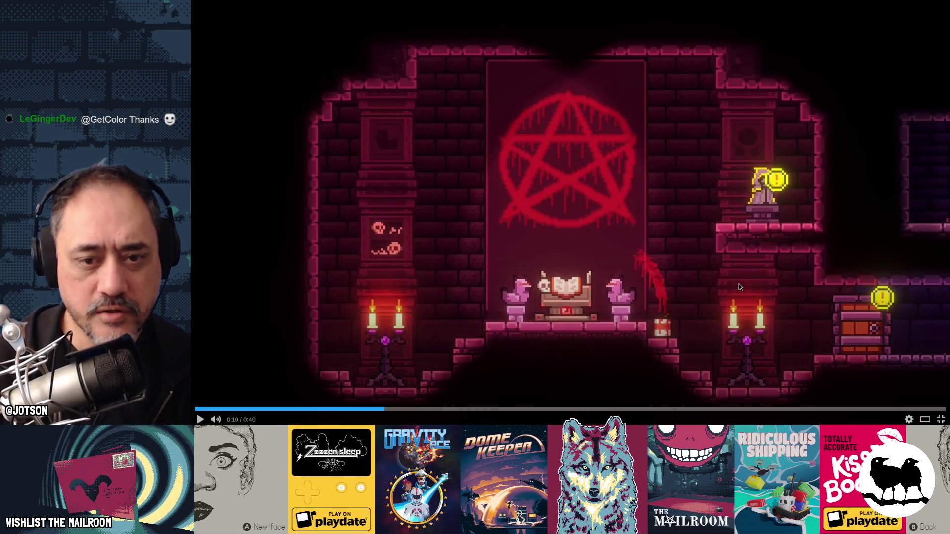
left_click(673, 152)
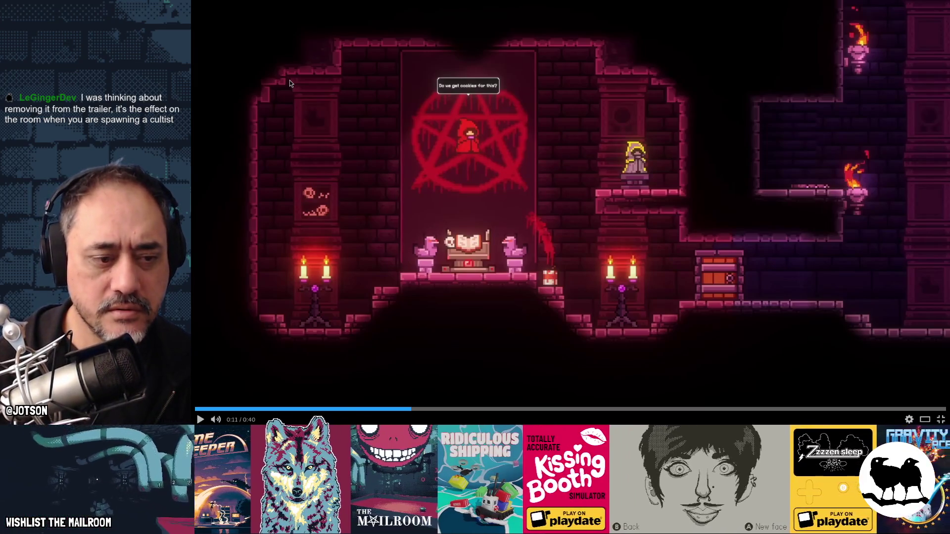
key("Left")
key("space")
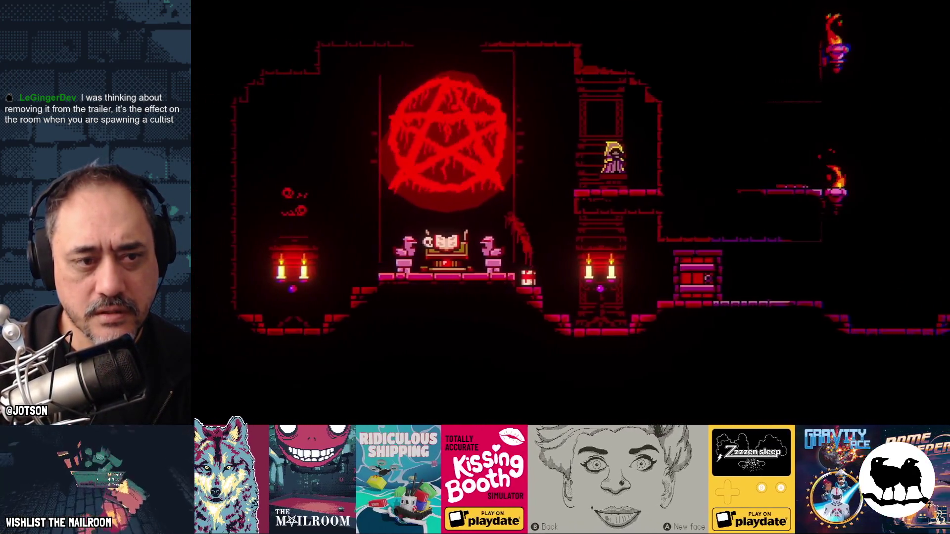
left_click(290, 81)
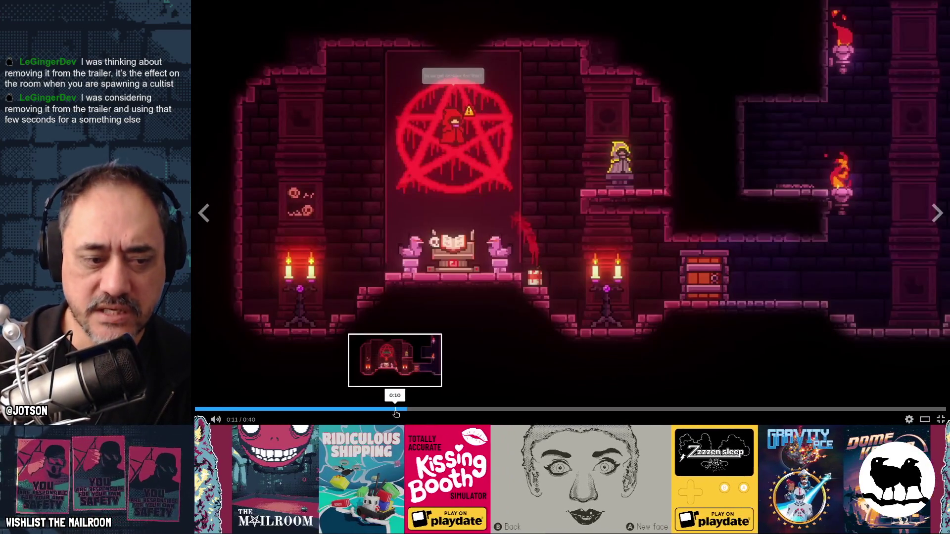
- Step the seek bar between 0:10 and 0:11 on the pentagram room shot, then resume playback
left_click(395, 410)
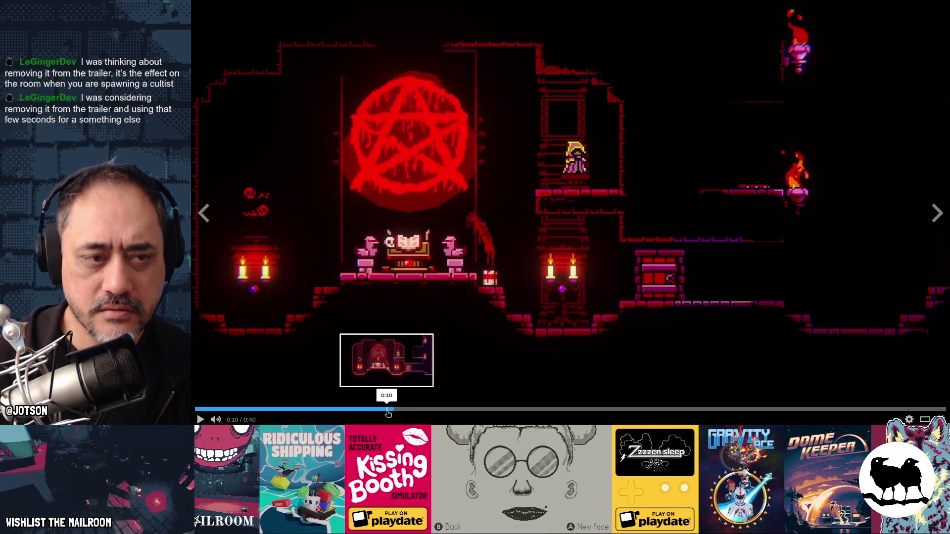
left_click(389, 411)
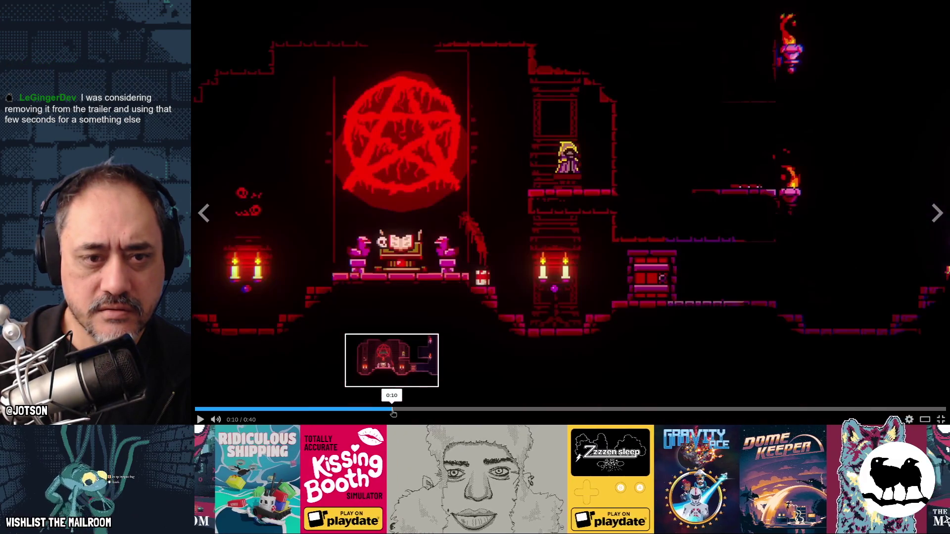
left_click(393, 410)
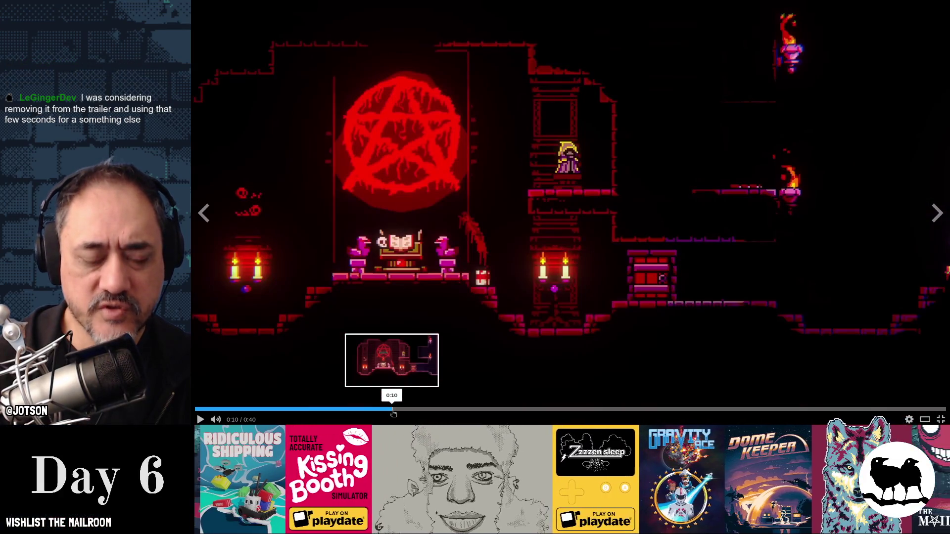
left_click(405, 411)
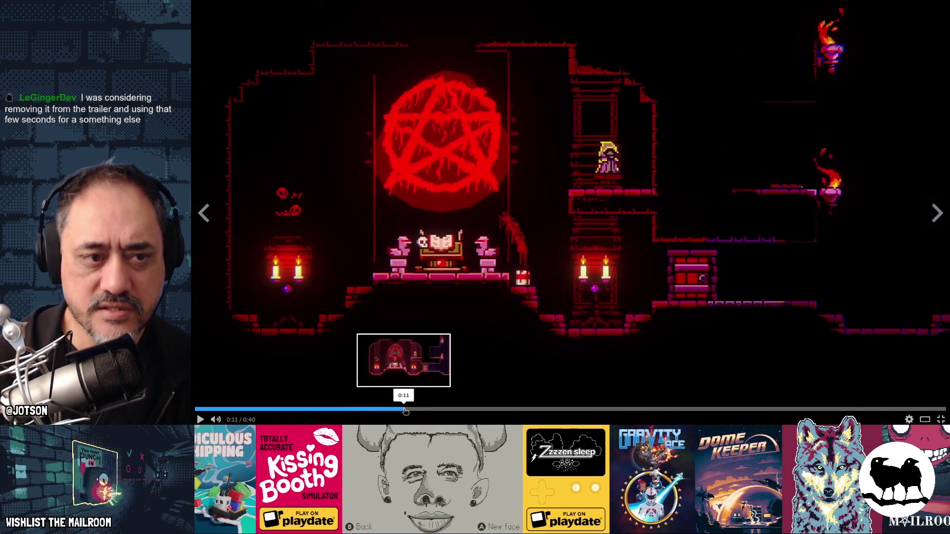
left_click(415, 410)
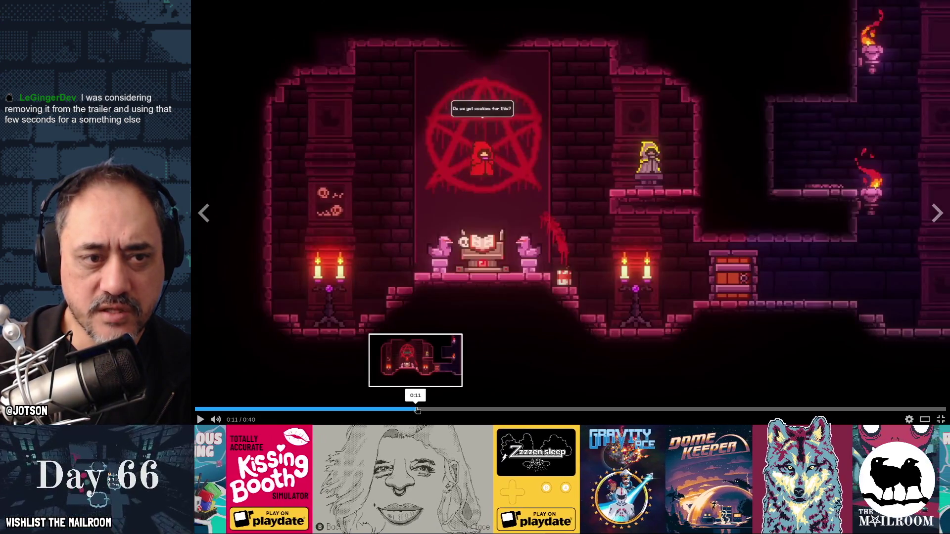
left_click(405, 411)
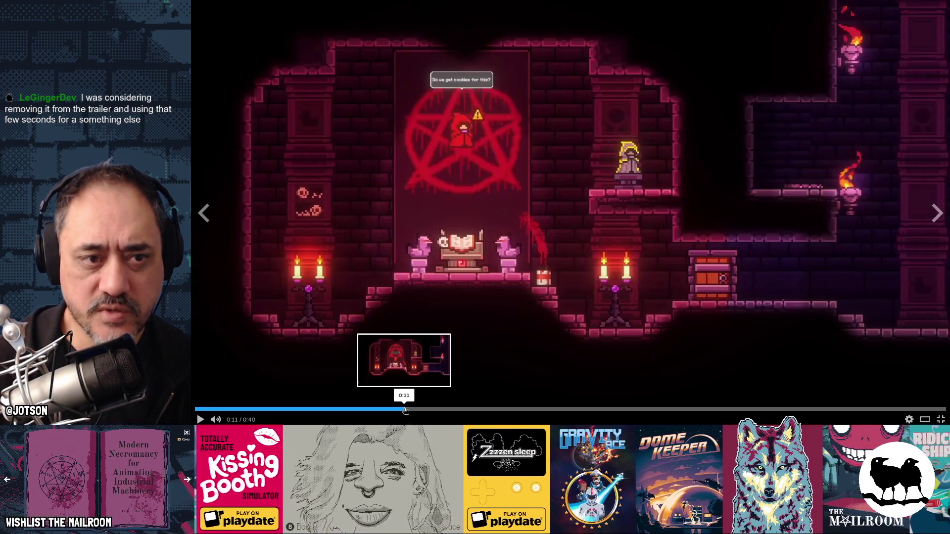
left_click(405, 410)
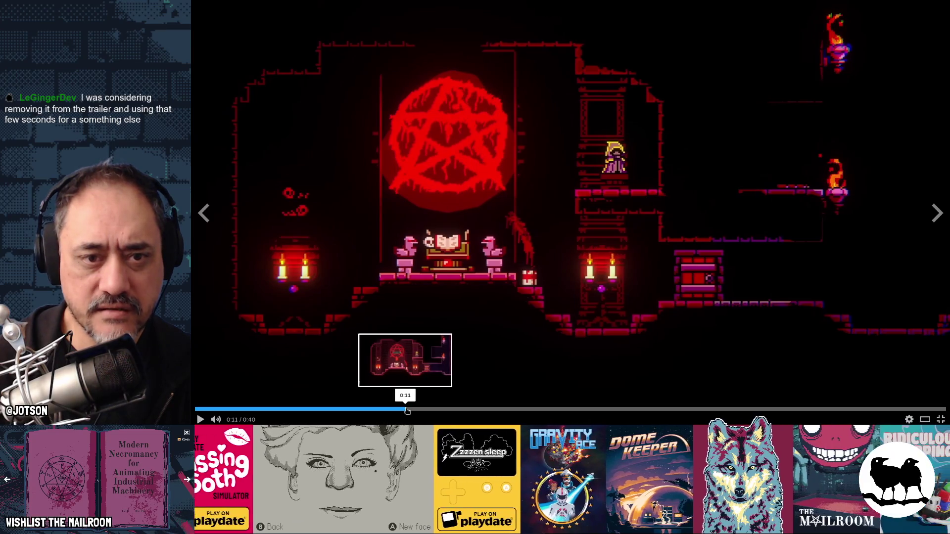
left_click(408, 411)
left_click(406, 411)
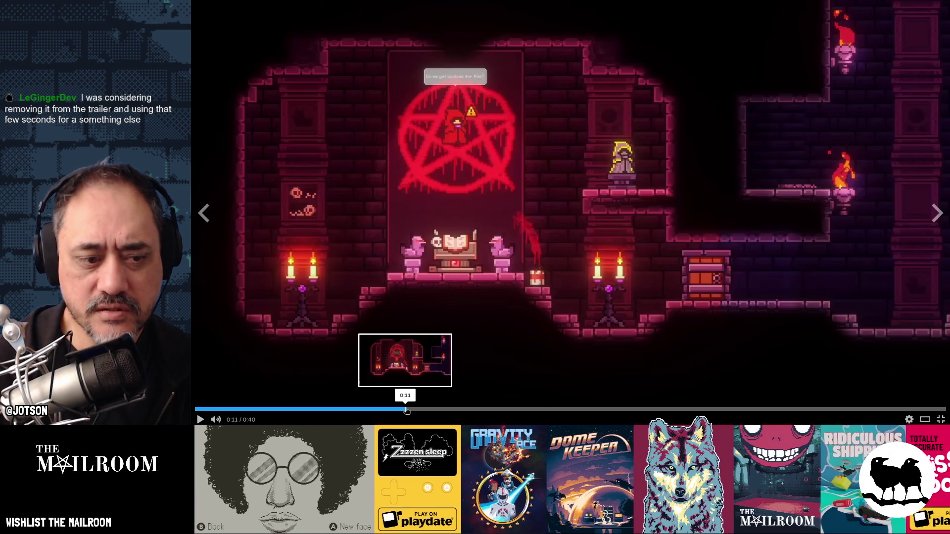
left_click(406, 411)
left_click(330, 235)
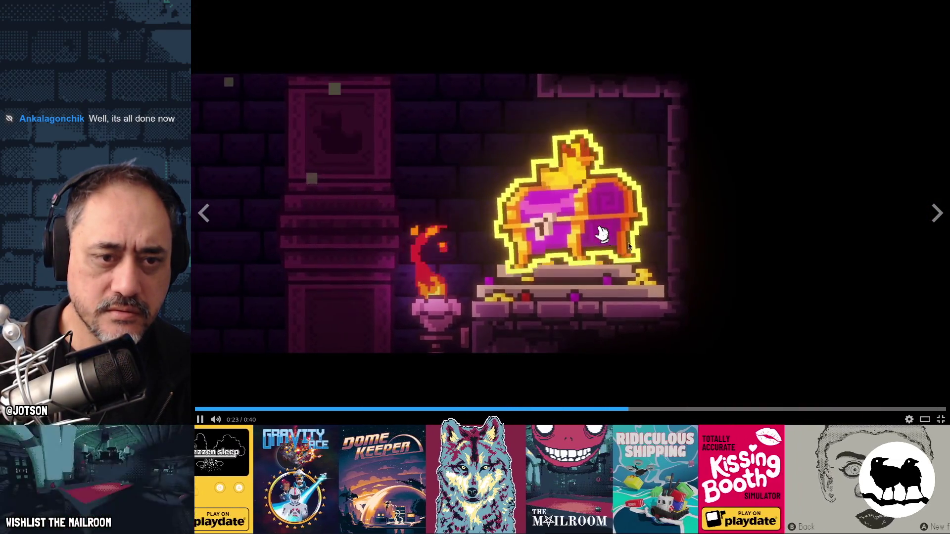
- Pause and resume the trailer, rewind to 0:26, watch to the Wishlist Now card, and exit fullscreen
key("space")
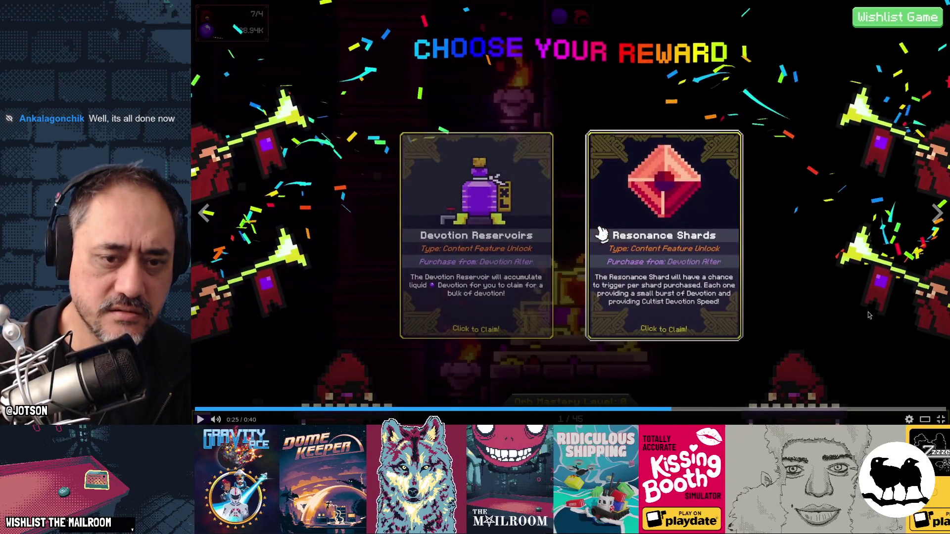
key("space")
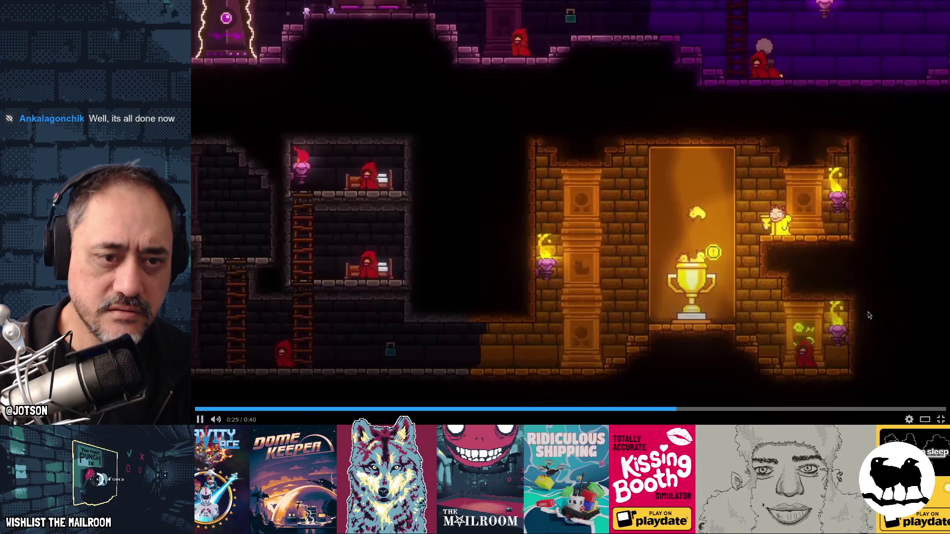
key("space")
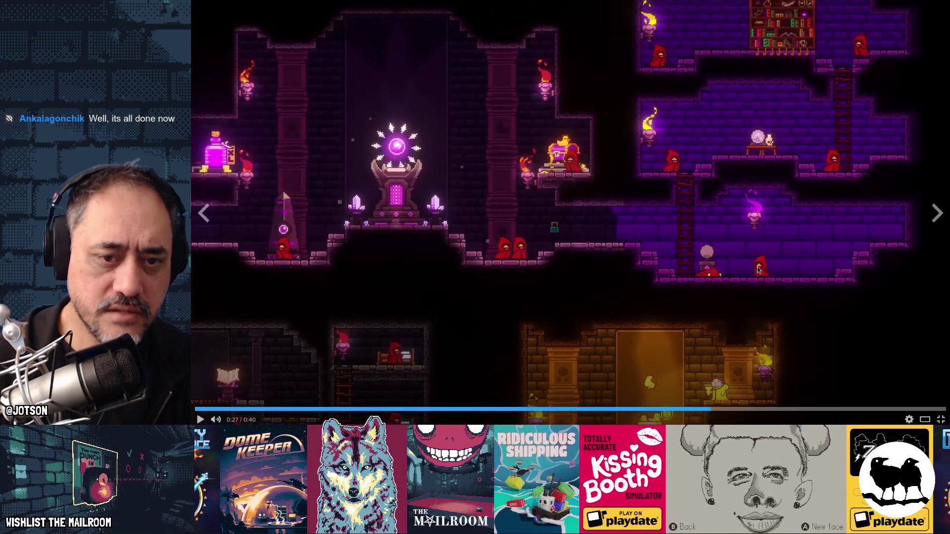
left_click(689, 409)
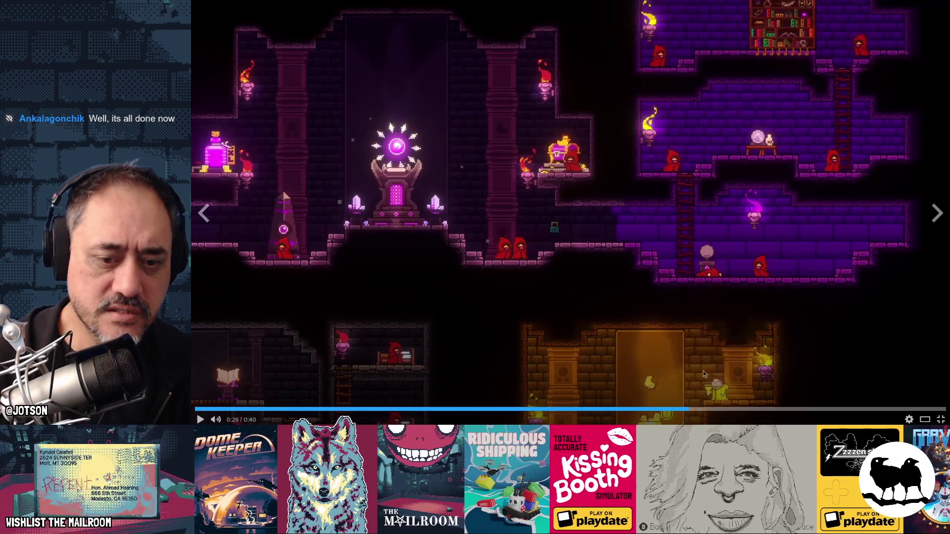
key("space")
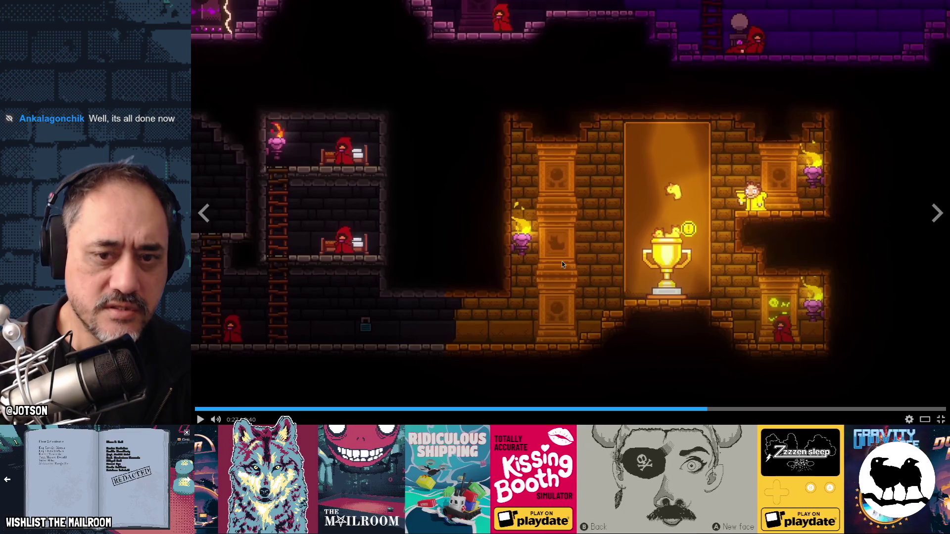
key("space")
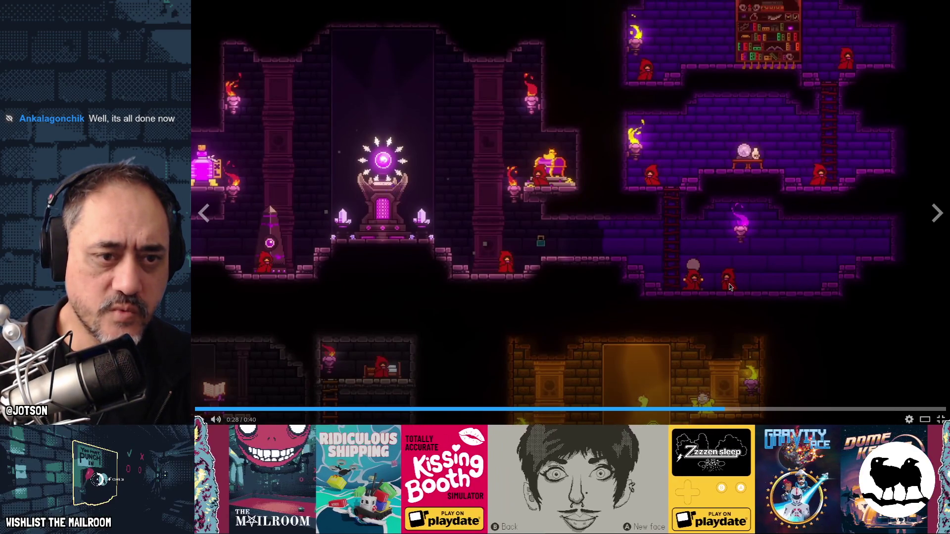
left_click(730, 287)
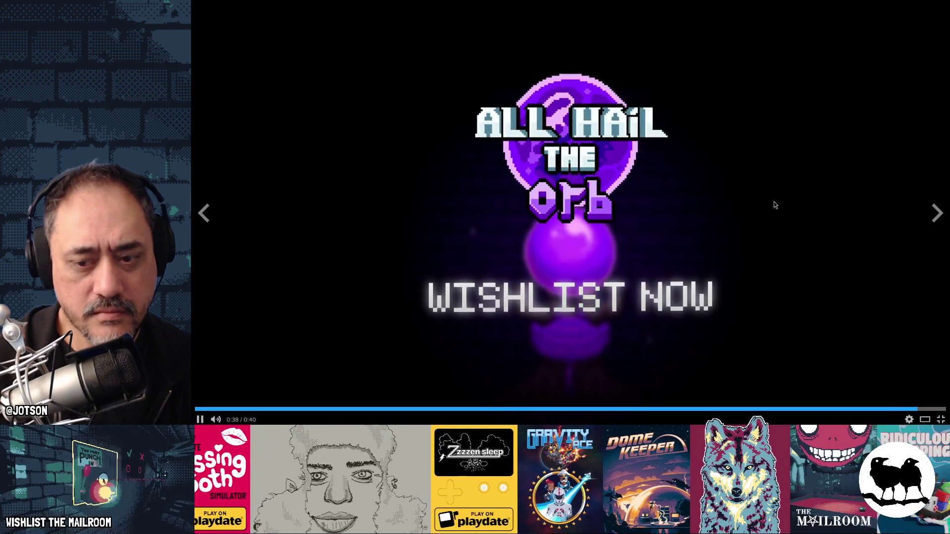
key("Escape")
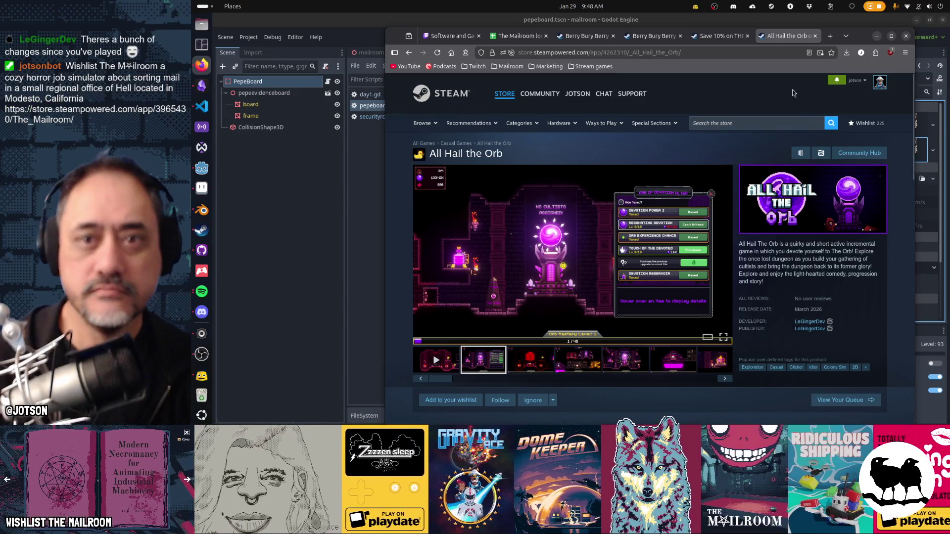
- Bring the Godot editor in front of Firefox, showing the pepeboard.gd script
left_click(861, 22)
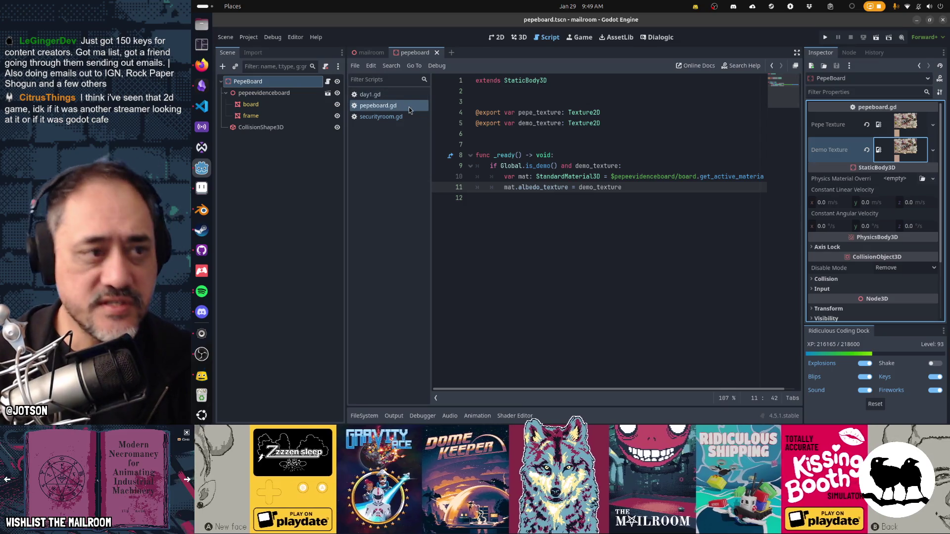
- Delete the demo-only create_pepe_mail lines from day1.gd, save it, and run the game
left_click(368, 53)
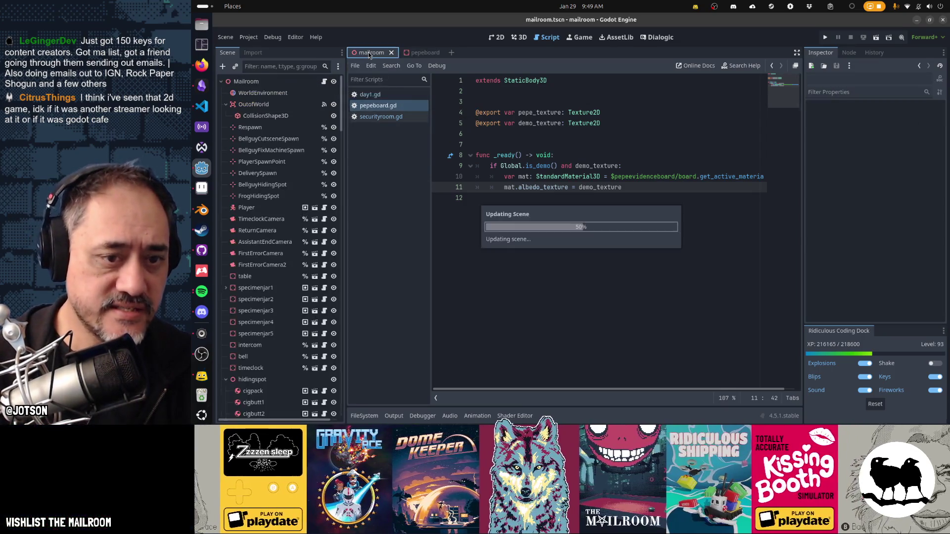
left_click(384, 97)
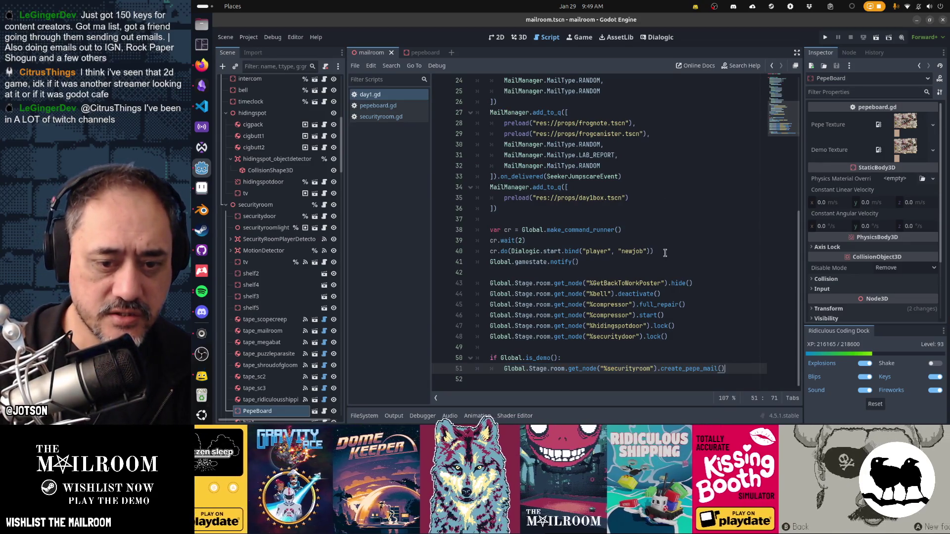
key("shift+Up")
key("shift+Up")
key("BackSpace")
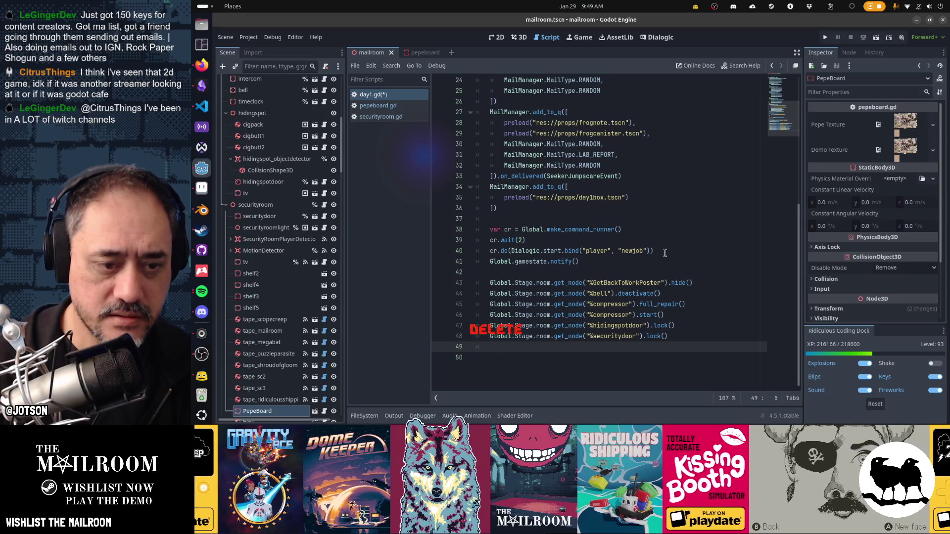
key("ctrl+s")
key("F5")
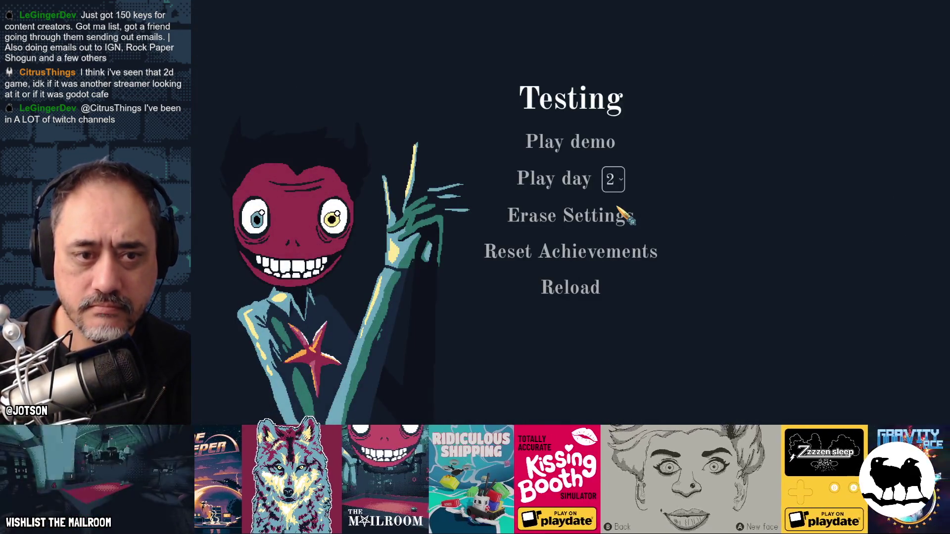
- Start the Mailroom demo, walk to the blank Security Office wall board, then switch to Blender
left_click(583, 147)
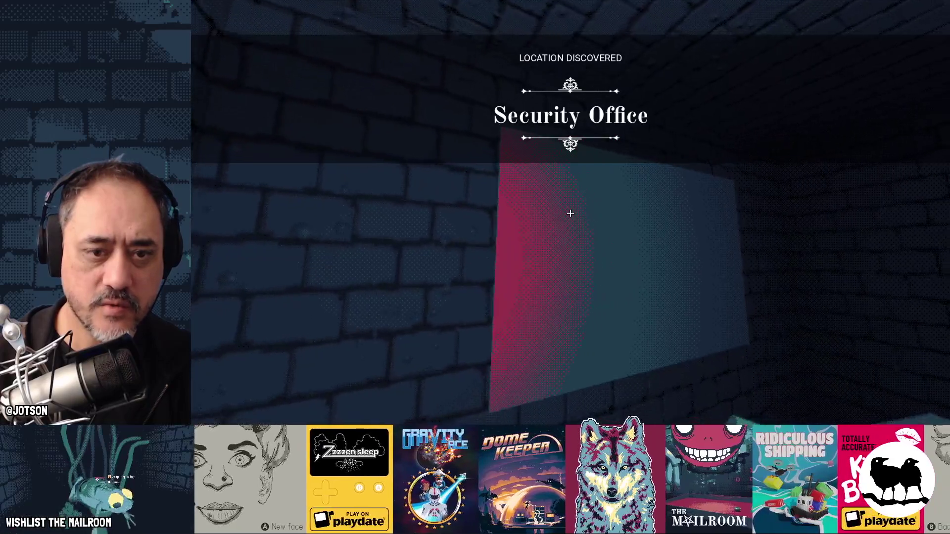
key("w")
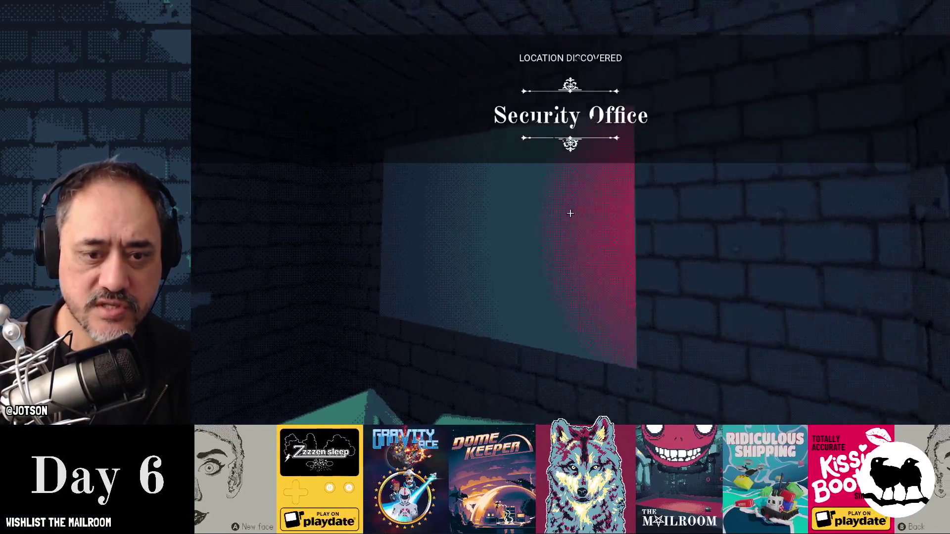
key("w")
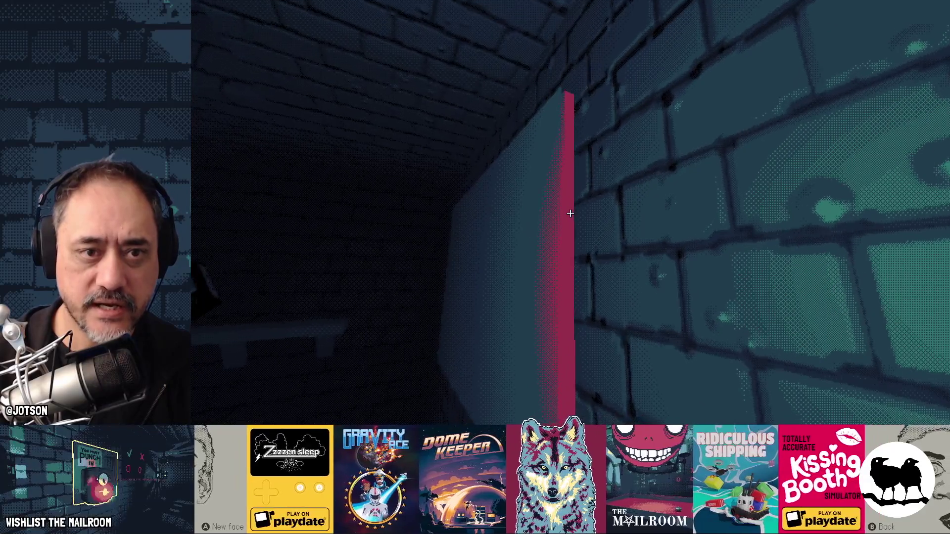
key("w")
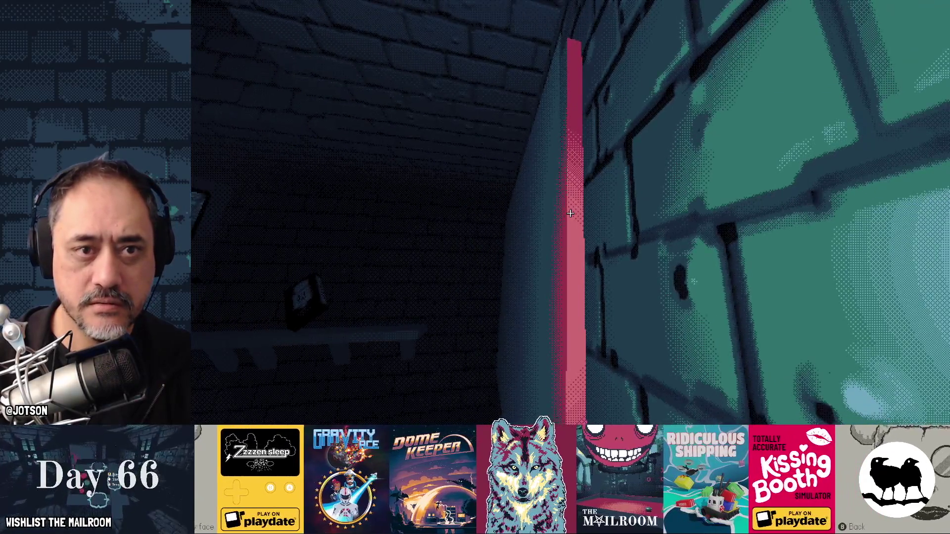
key("w")
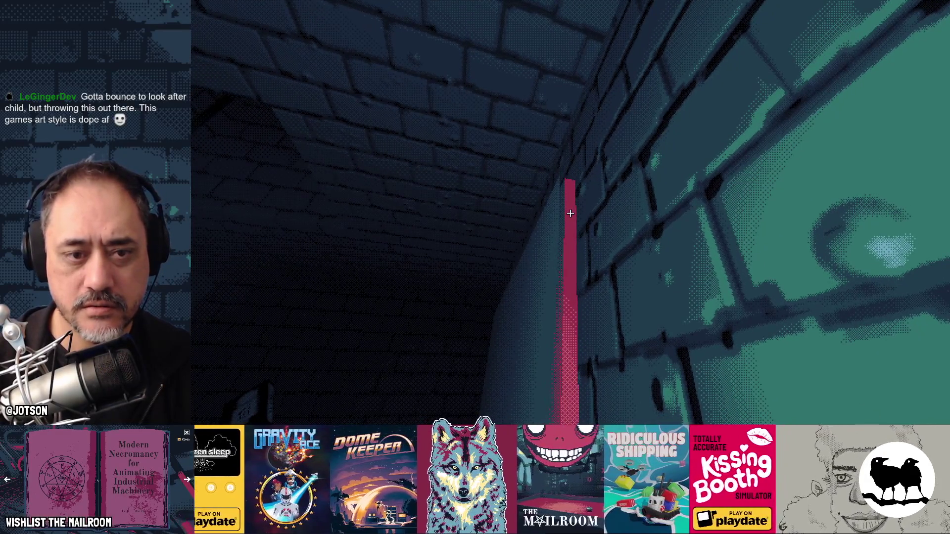
key("w")
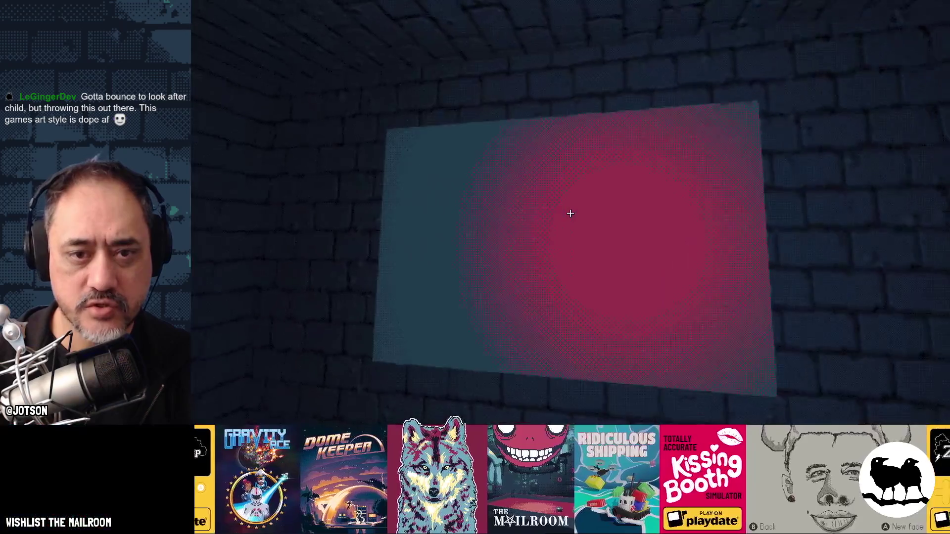
key("w")
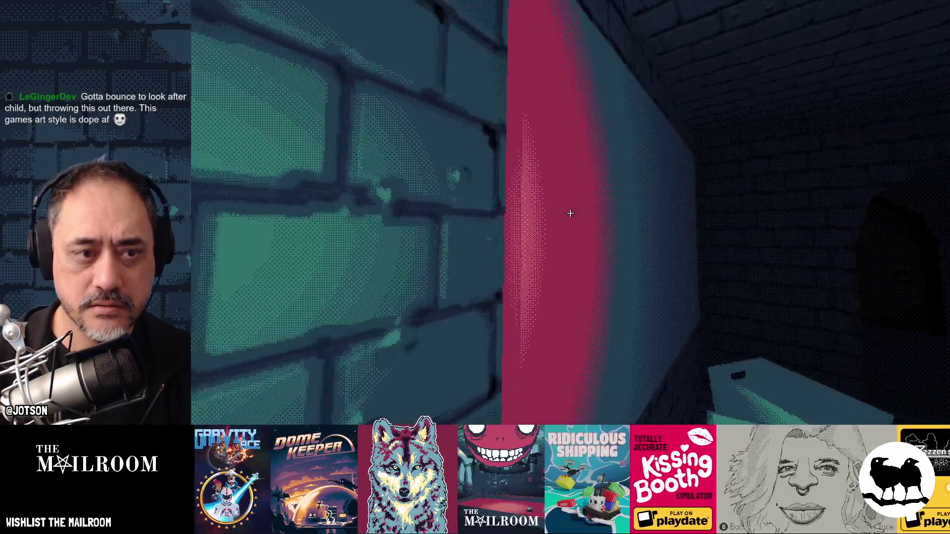
key("w")
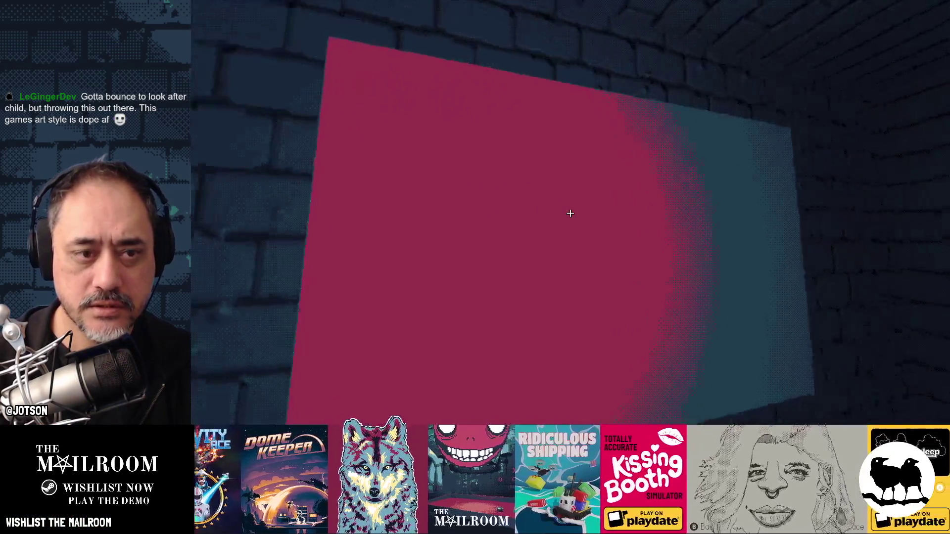
key("alt+Tab")
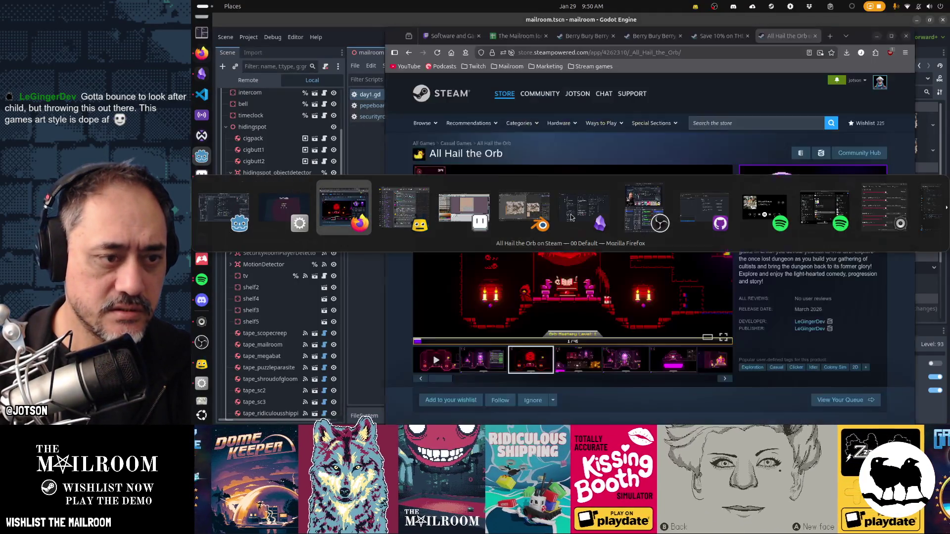
key("alt+Tab")
key("alt+Tab")
key("alt+Tab")
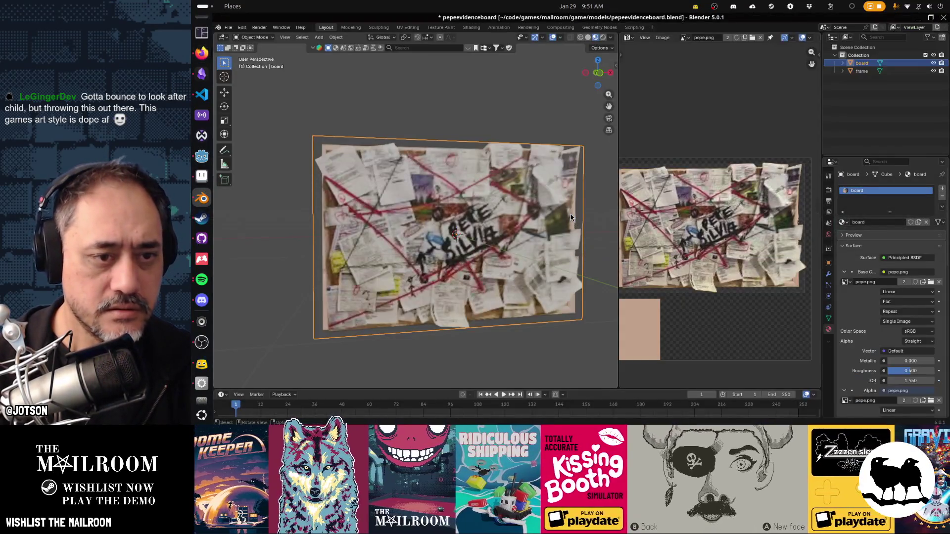
- Orbit around the pepe.png board in Blender, try scaling it smaller, undo, and return to Godot
mouse_move(571, 217)
left_mouse_down()
mouse_move(440, 275)
mouse_move(488, 289)
mouse_move(413, 261)
mouse_move(378, 233)
mouse_move(444, 251)
left_mouse_up()
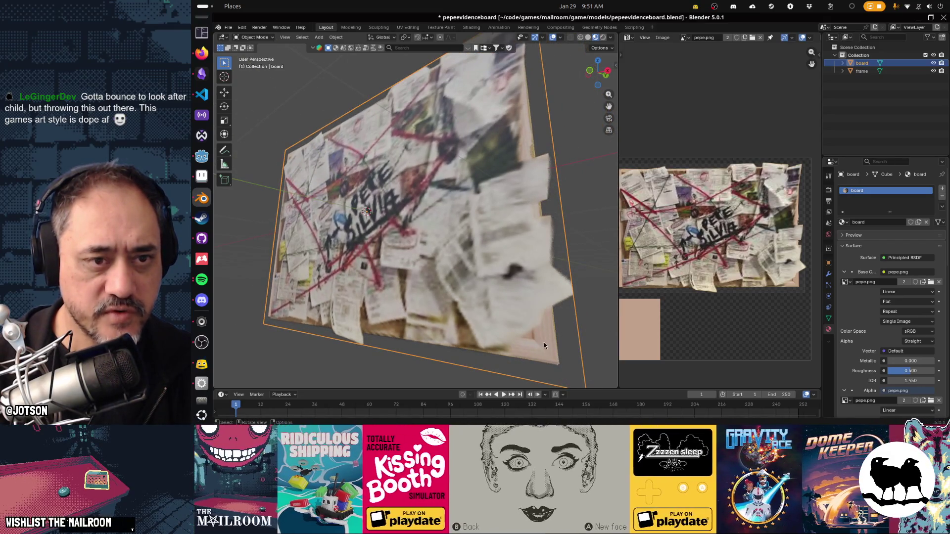
mouse_move(541, 346)
left_mouse_down()
mouse_move(489, 337)
mouse_move(534, 339)
left_mouse_up()
mouse_move(502, 273)
left_mouse_down()
mouse_move(522, 299)
mouse_move(468, 275)
mouse_move(434, 285)
mouse_move(515, 278)
left_mouse_up()
key("s")
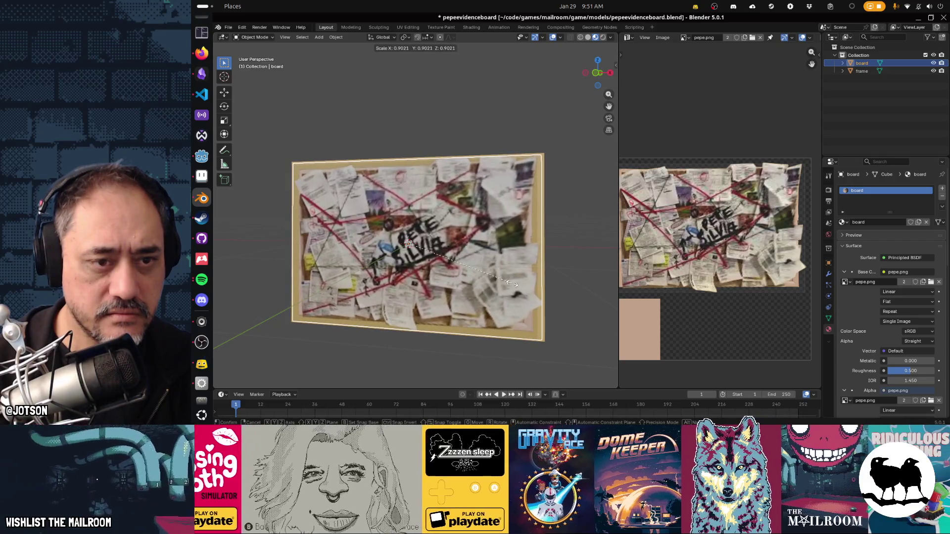
left_click(515, 285)
mouse_move(515, 286)
left_mouse_down()
mouse_move(417, 291)
mouse_move(450, 279)
mouse_move(430, 278)
left_mouse_up()
key("ctrl+z")
key("alt+Tab")
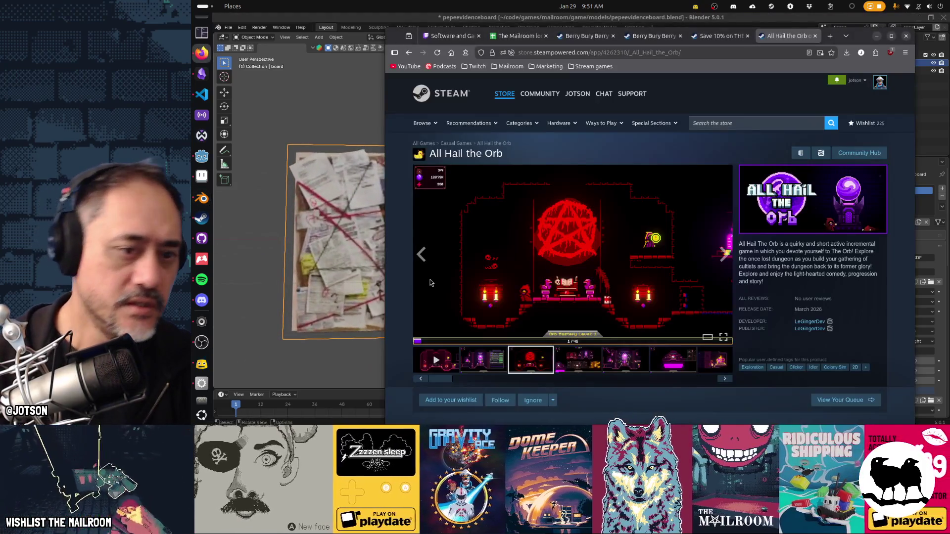
key("alt+Tab")
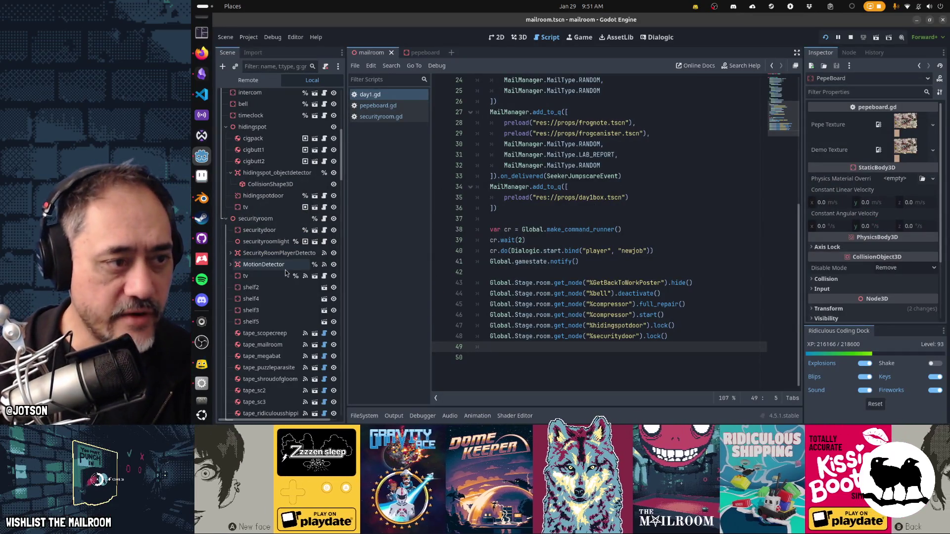
- Bring pepe_demo.png forward in Aseprite and search the textures folder for cork, checking cork_normal.png
left_click(202, 176)
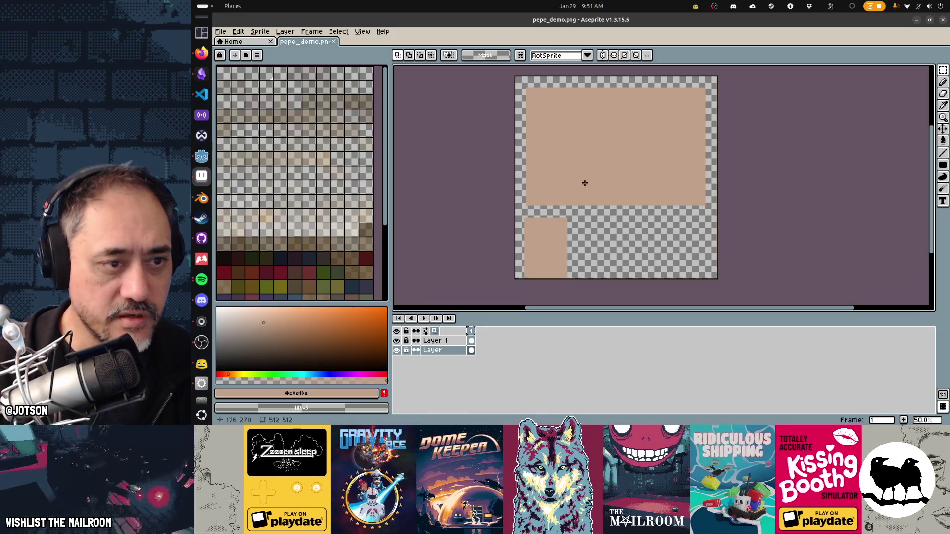
key("ctrl+o")
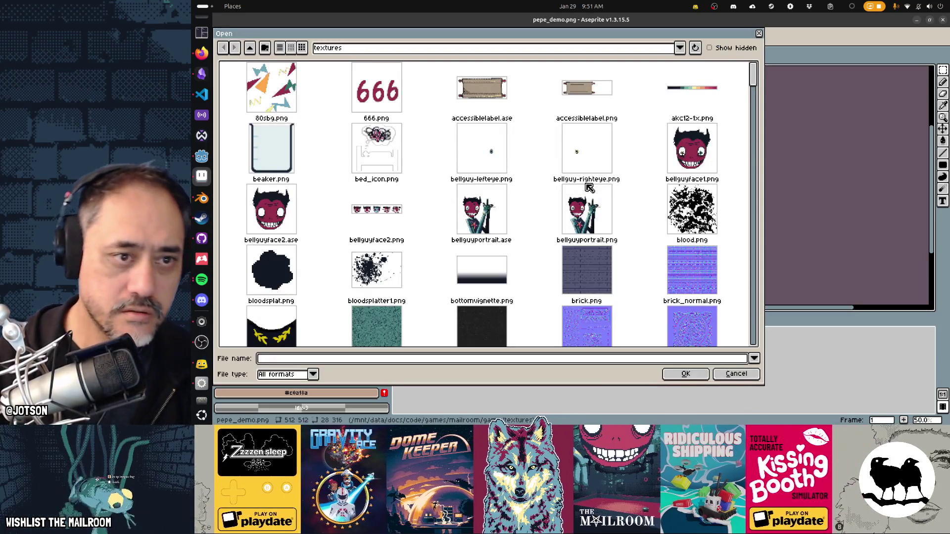
type("cork")
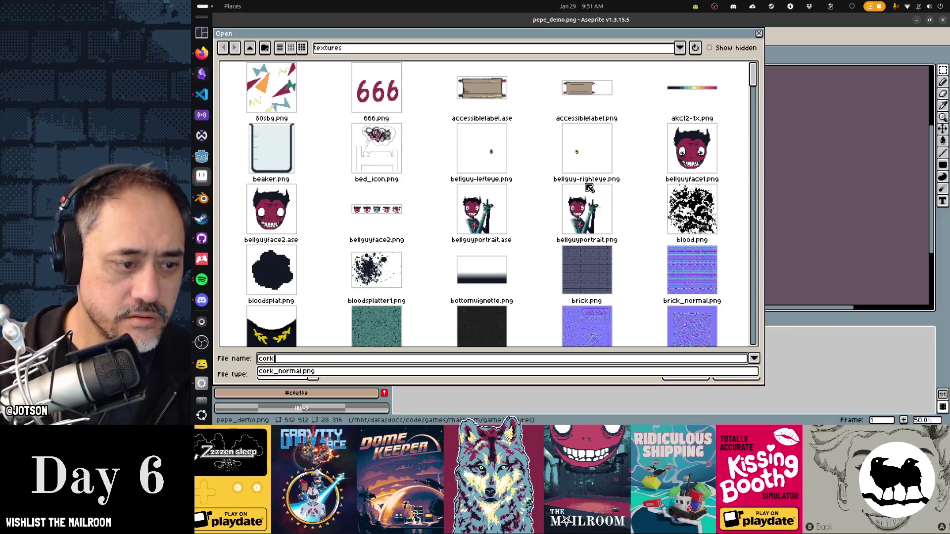
left_click(546, 199)
scroll(547, 200, "down", 5)
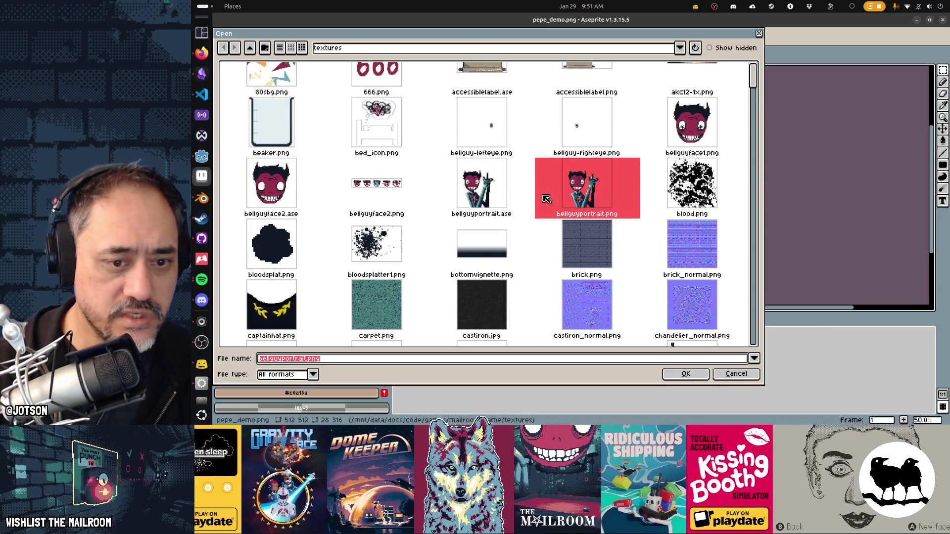
left_click(544, 225)
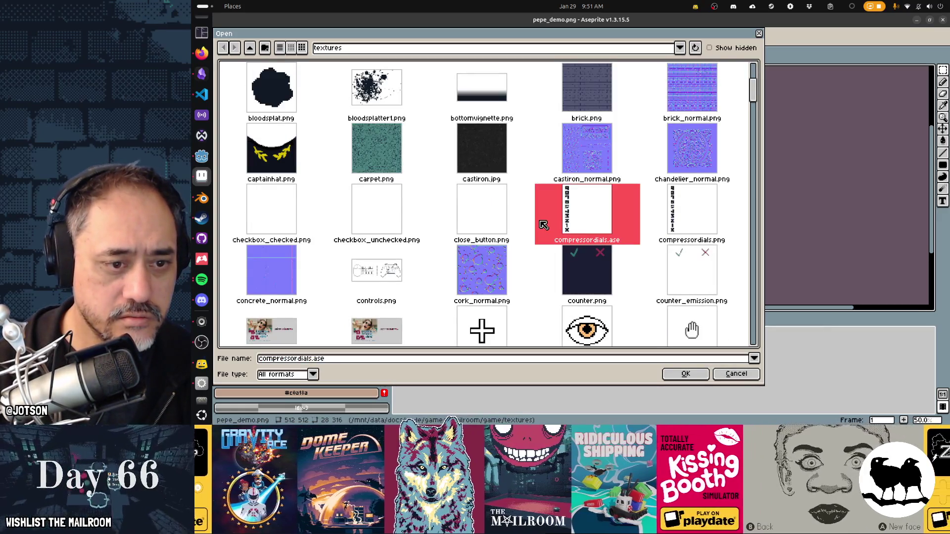
left_click(496, 270)
- Browse the rest of the textures list and cancel the Open dialog without loading anything
scroll(546, 206, "down", 4)
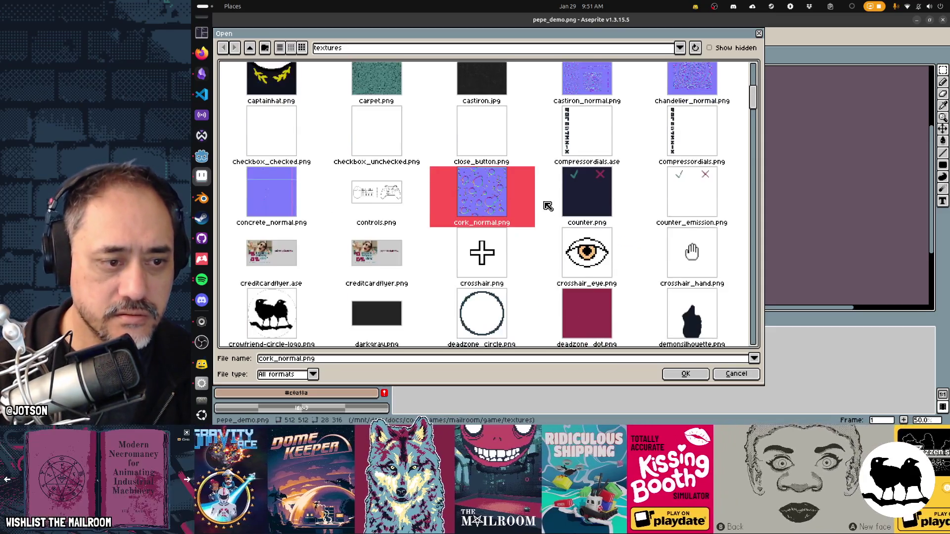
scroll(547, 206, "down", 2)
scroll(548, 206, "up", 4)
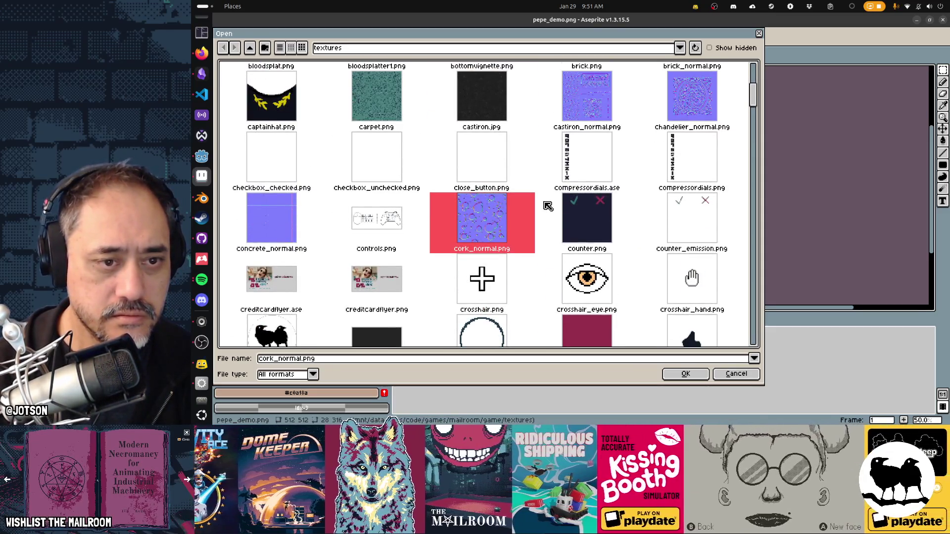
scroll(548, 205, "up", 2)
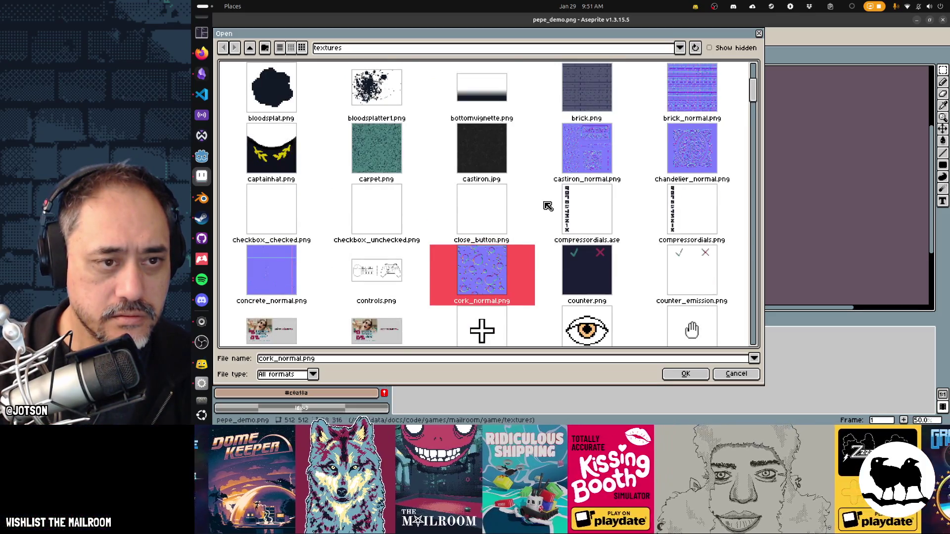
key("Escape")
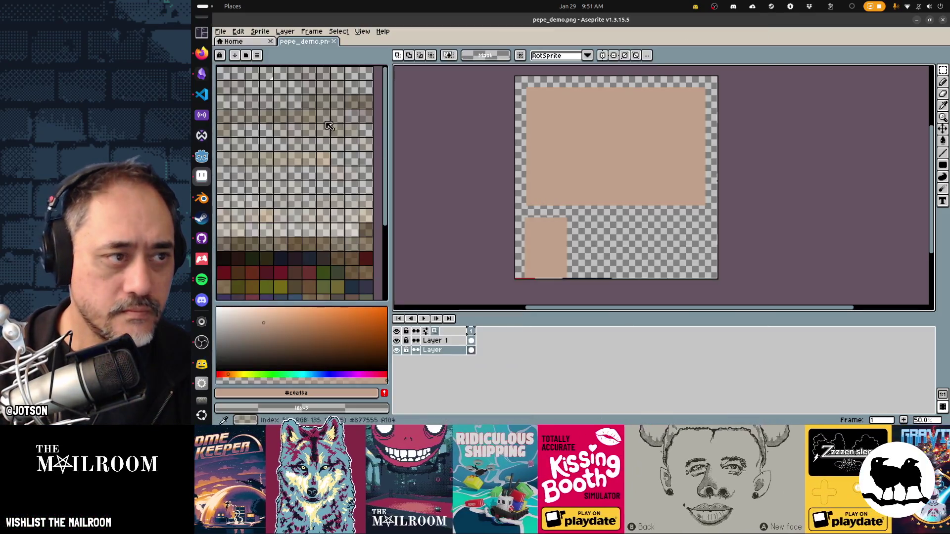
left_click(202, 54)
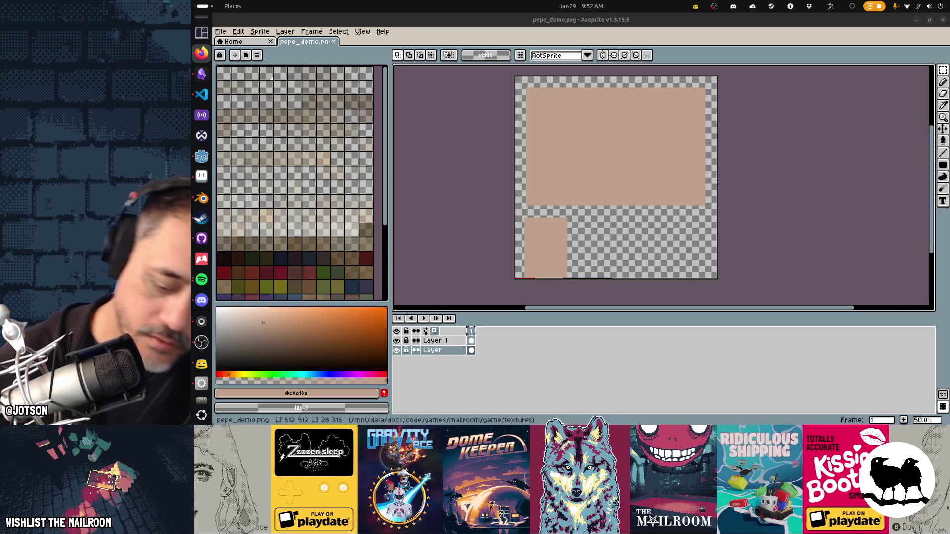
- Screen-capture a cork image and paste it into pepe_demo.png as a 1093×710 texture
key("Print")
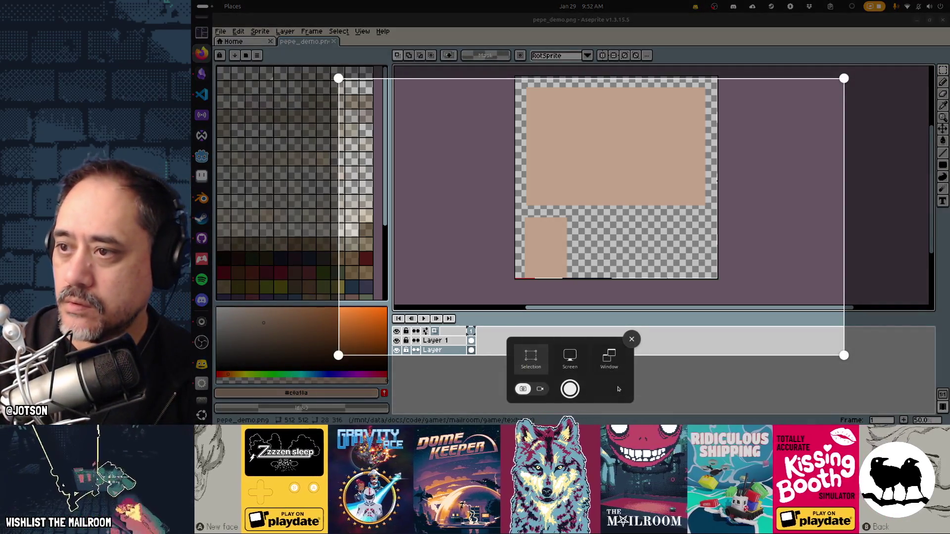
key("Return")
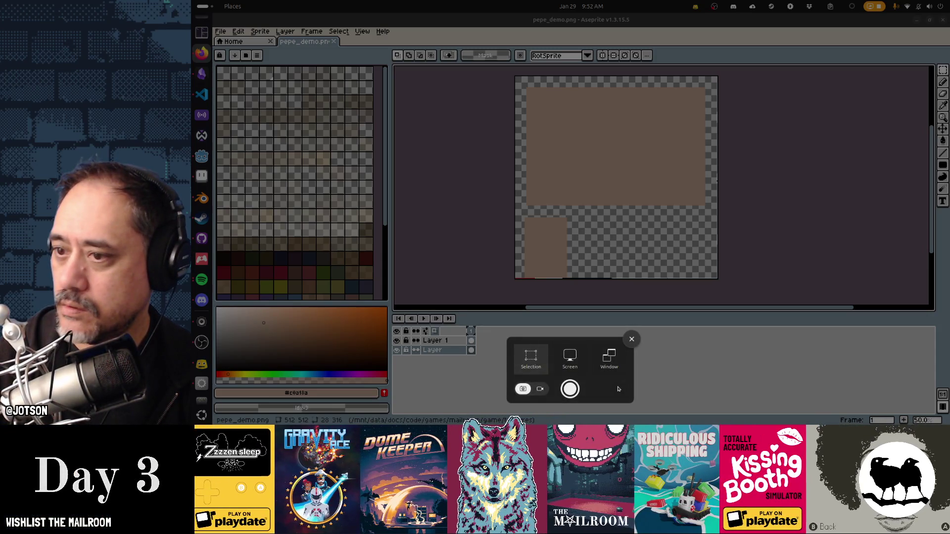
key("Escape")
key("ctrl+v")
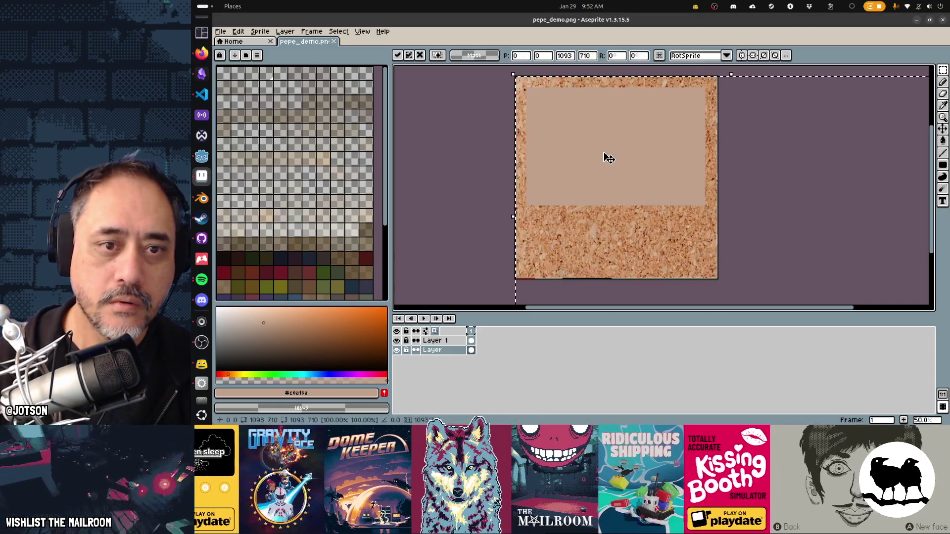
- Undo the first paste, add a new layer, and paste the cork image onto it
key("Escape")
key("shift+n")
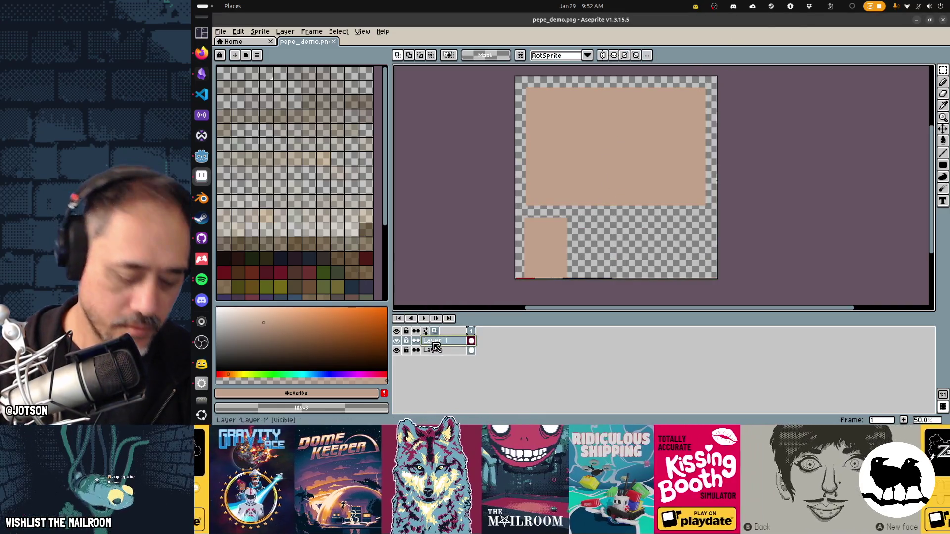
key("ctrl+v")
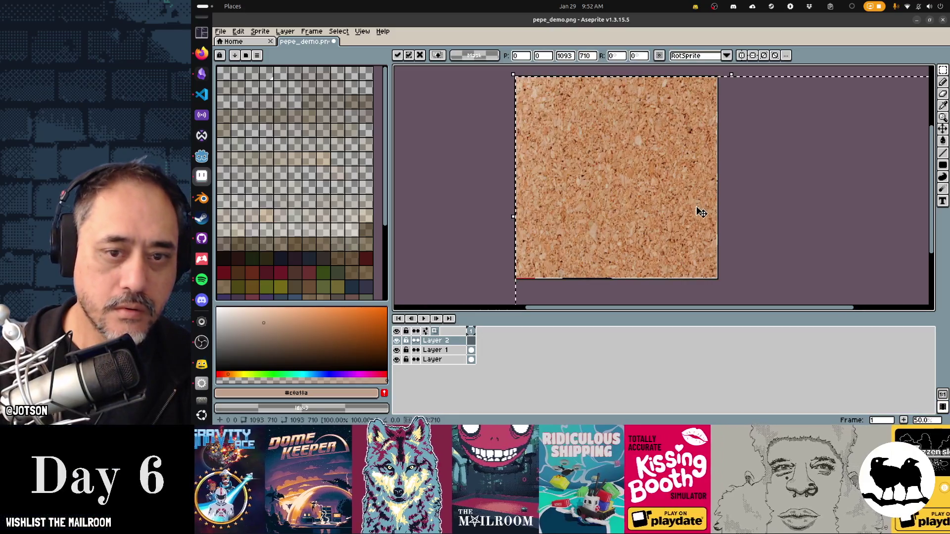
scroll(726, 247, "down", 3)
mouse_move(809, 290)
left_mouse_down()
mouse_move(700, 209)
mouse_move(711, 229)
mouse_move(740, 214)
mouse_move(746, 225)
left_mouse_up()
scroll(708, 228, "up", 4)
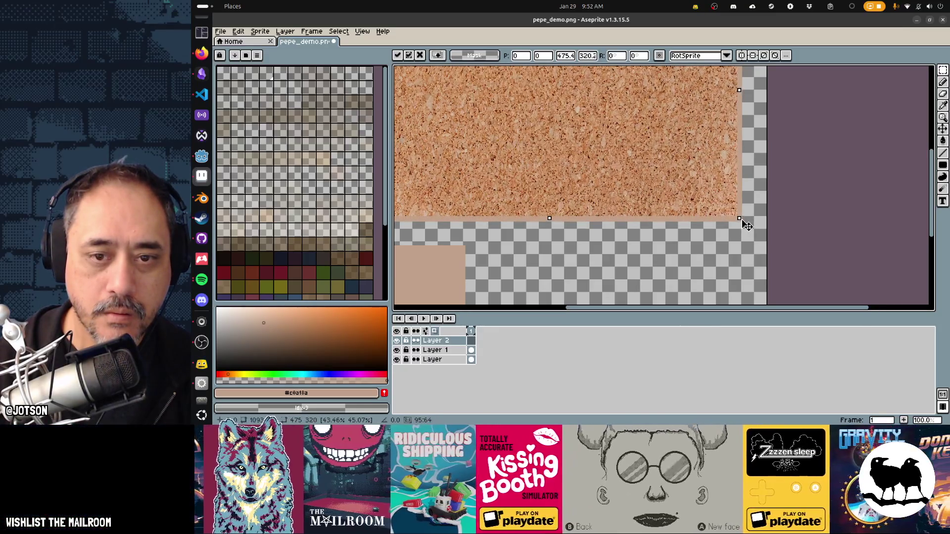
- Resize the cork to 440×285 at 35,35 over the tan rectangle and save pepe_demo.png
left_click_drag(636, 186, 821, 285)
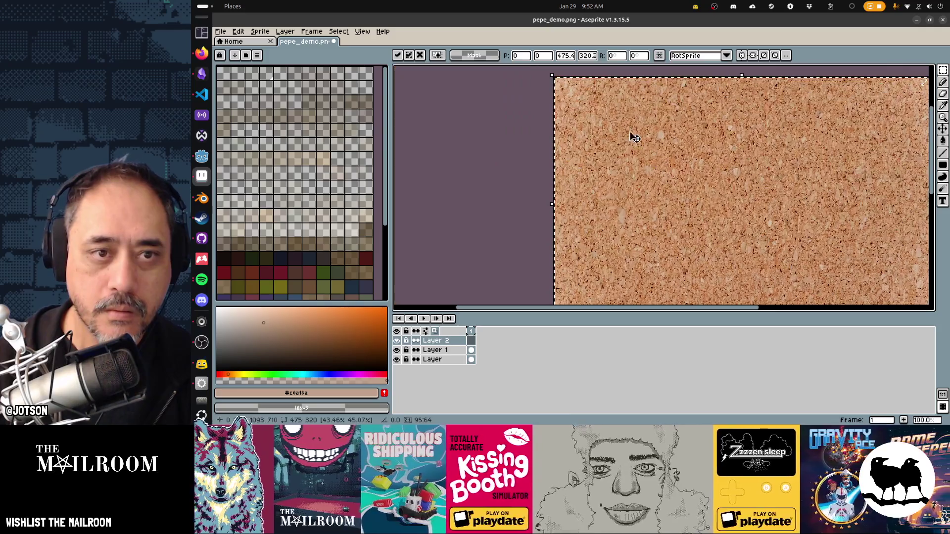
mouse_move(558, 81)
left_mouse_down()
mouse_move(661, 144)
mouse_move(580, 104)
left_mouse_up()
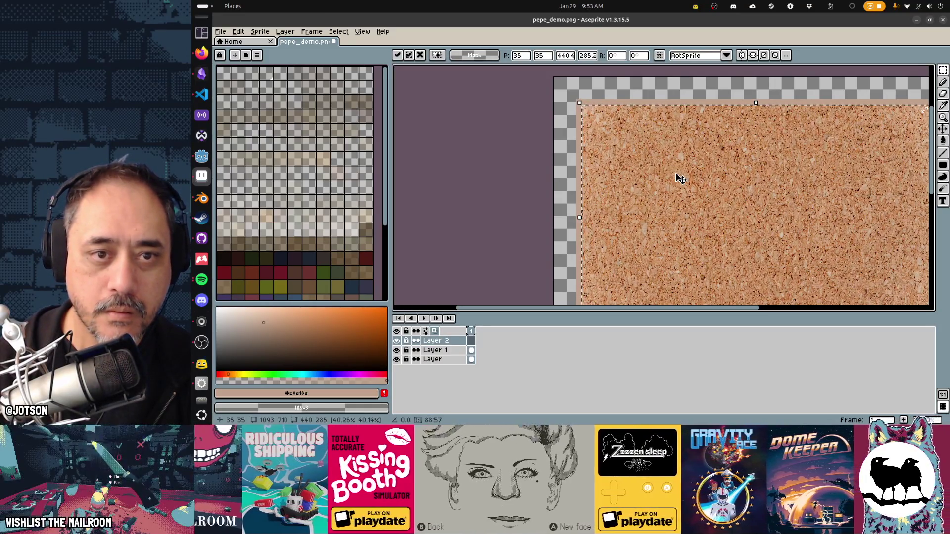
scroll(681, 178, "down", 3)
key("ctrl+s")
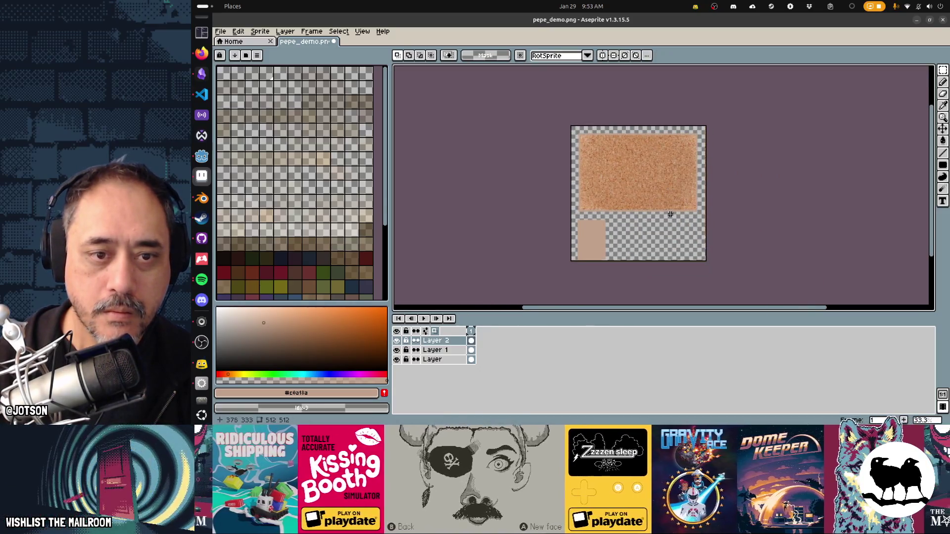
scroll(673, 207, "up", 2)
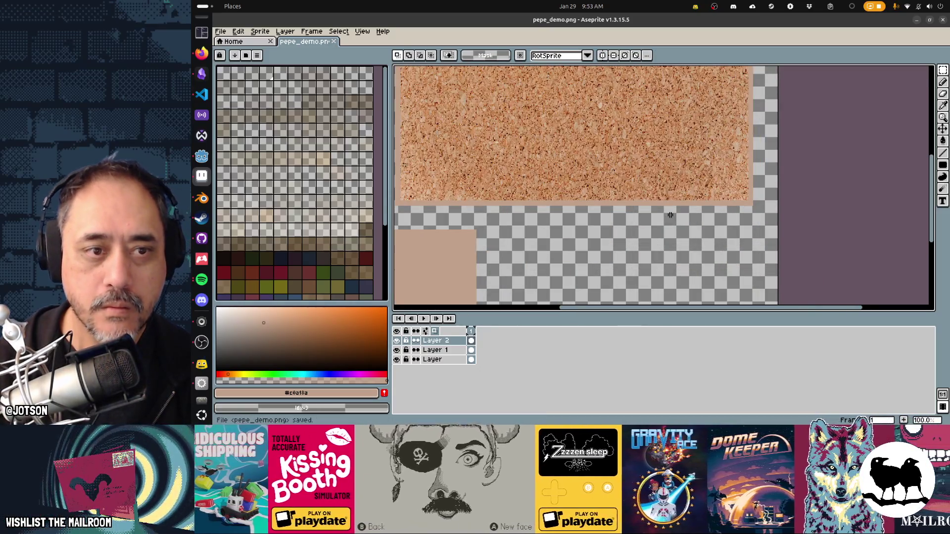
key("alt+Tab")
key("alt+Tab")
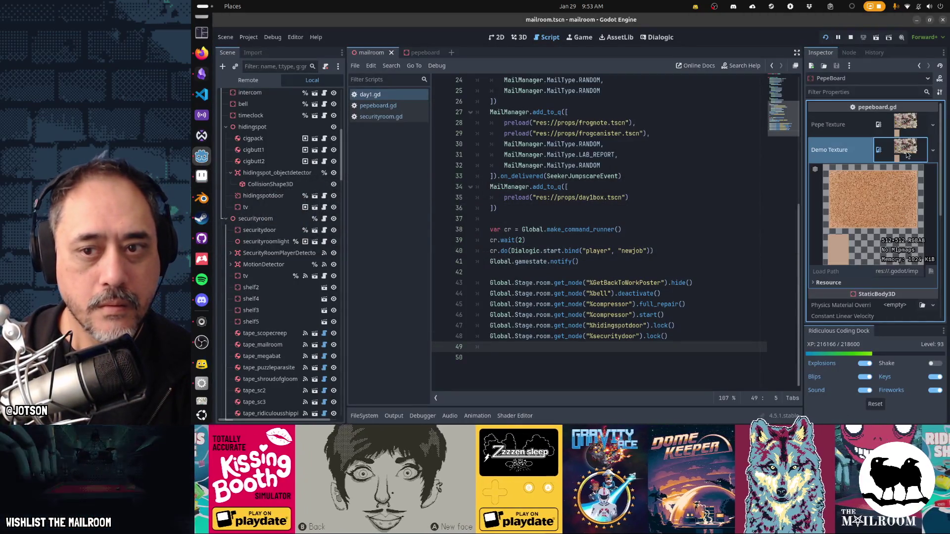
- Preview the cork-covered Demo Texture on PepeBoard, then run the game with F5
left_click(644, 187)
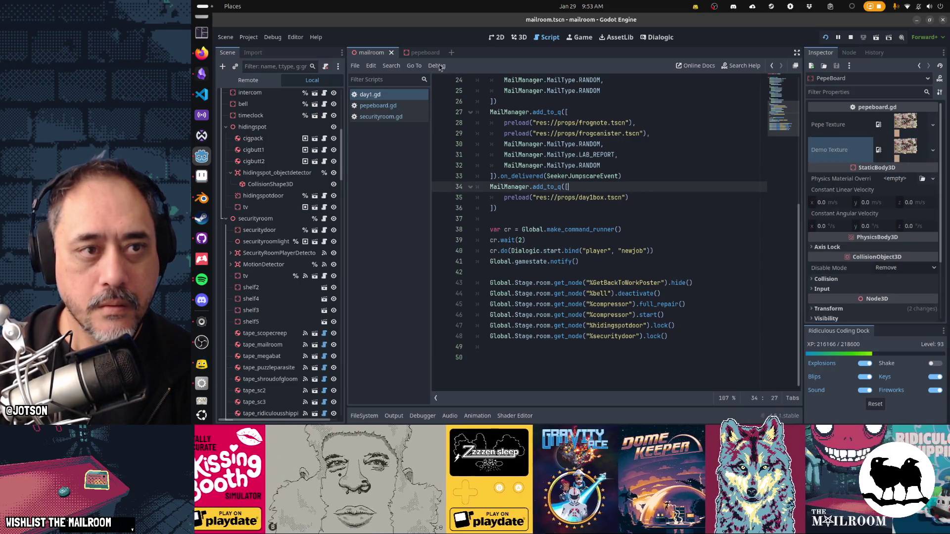
key("F5")
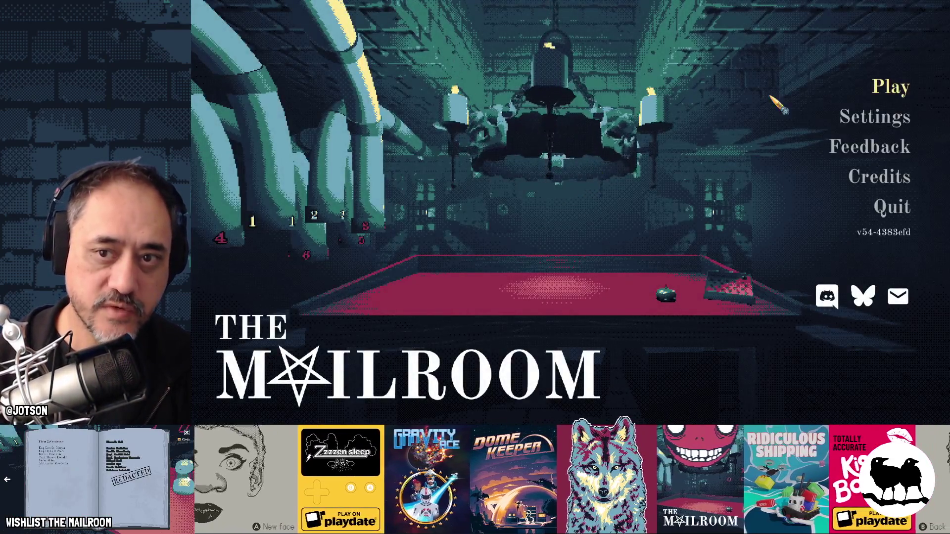
left_click(844, 88)
- Start the demo, grant the security key via the console, and walk into the Security Office
left_click(584, 146)
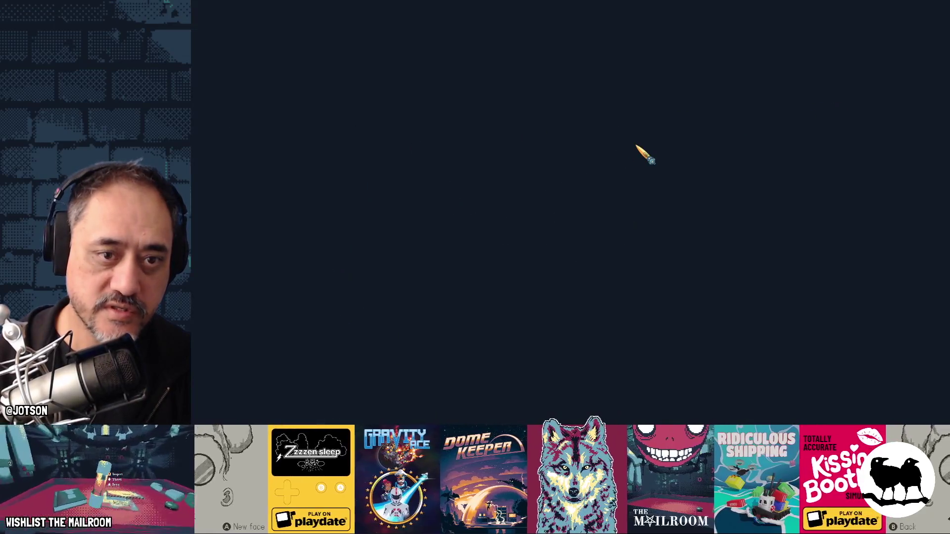
left_click(582, 378)
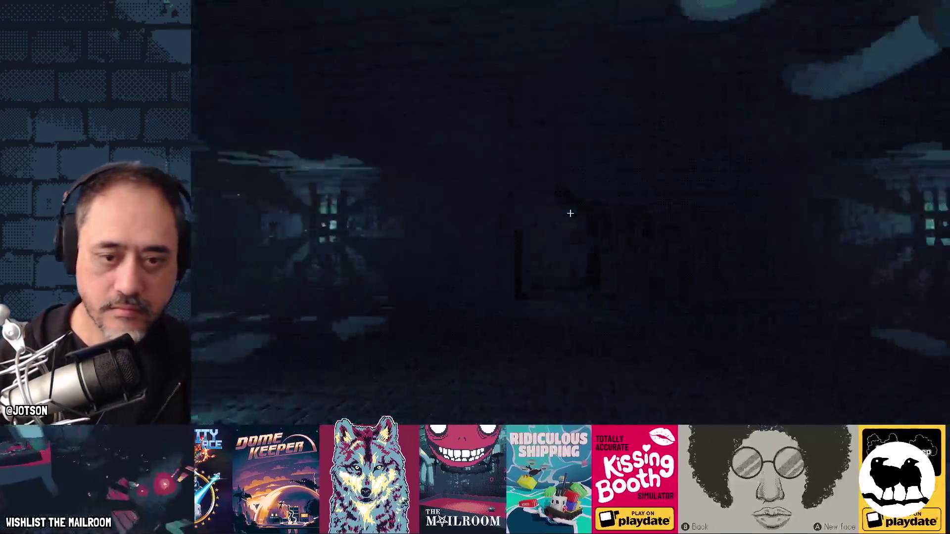
key("grave")
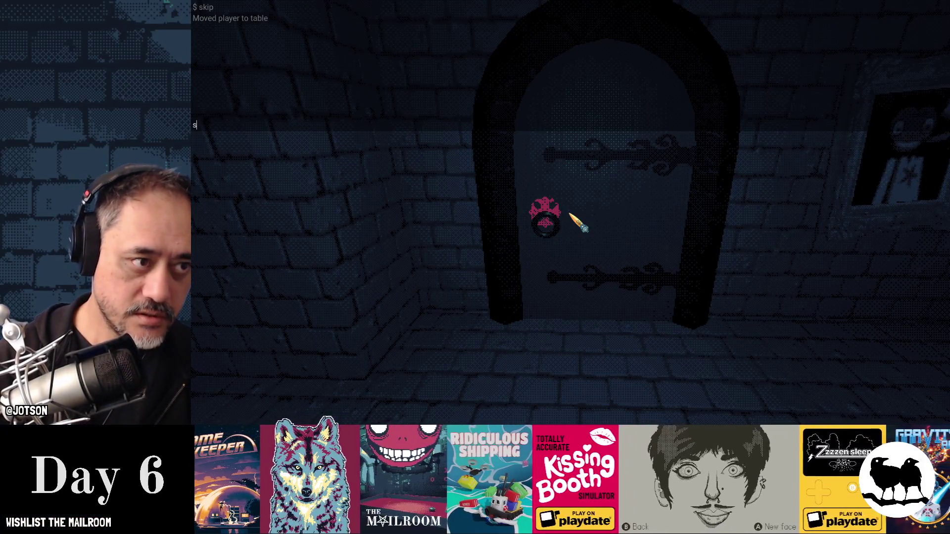
key("Return")
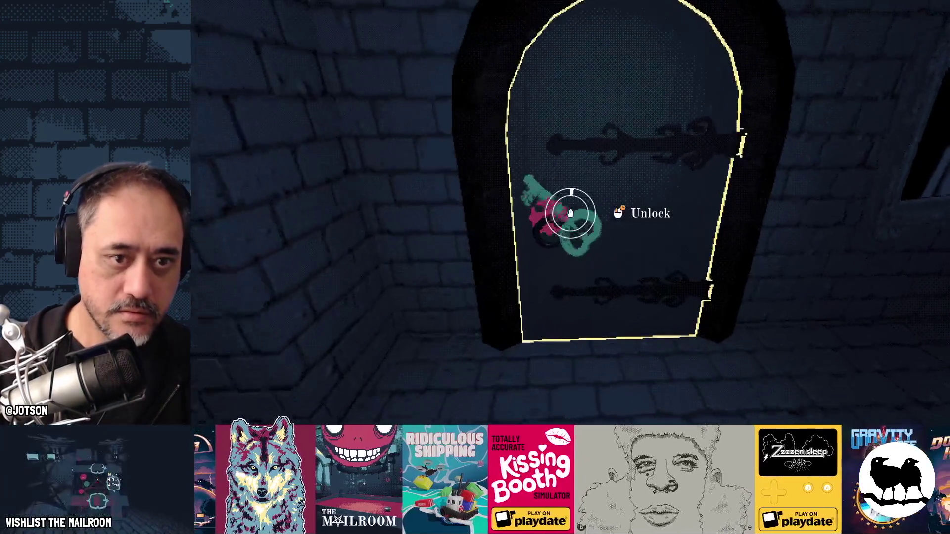
left_click_drag(570, 213, 570, 213)
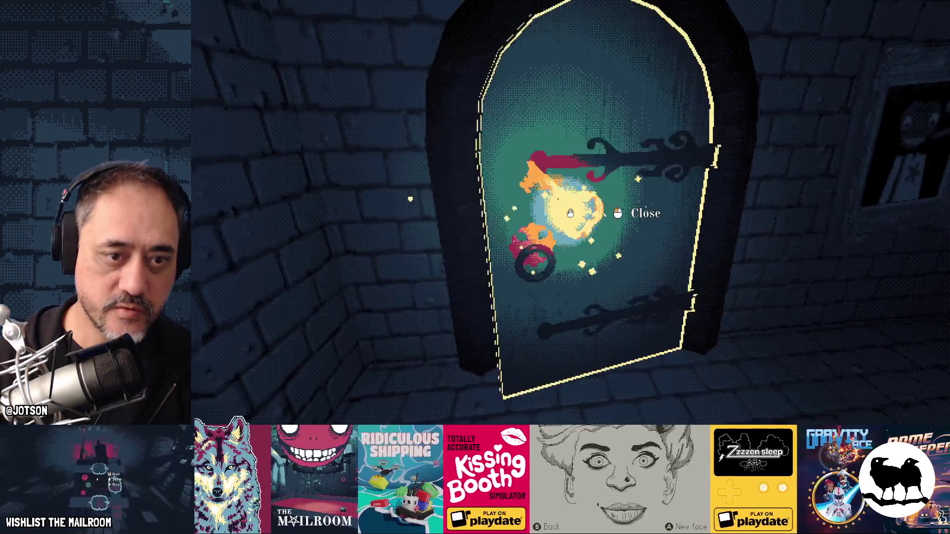
key("w")
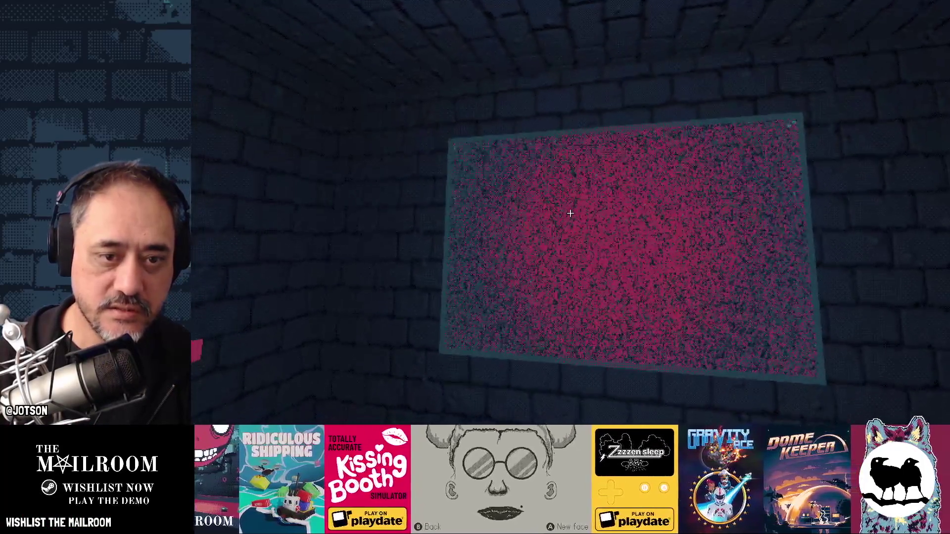
key("alt+Tab")
key("alt+Tab")
key("alt+Tab")
key("alt+Tab")
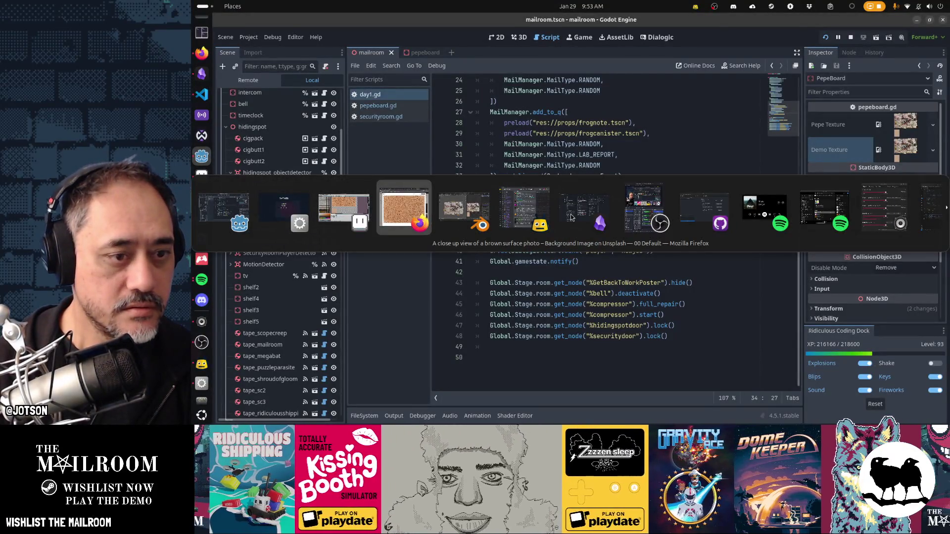
- Undo the earlier cork paste in pepe_demo.png and paste it again, shifted over the board area
key("alt+shift+Tab")
scroll(639, 189, "down", 3)
scroll(633, 183, "up", 4)
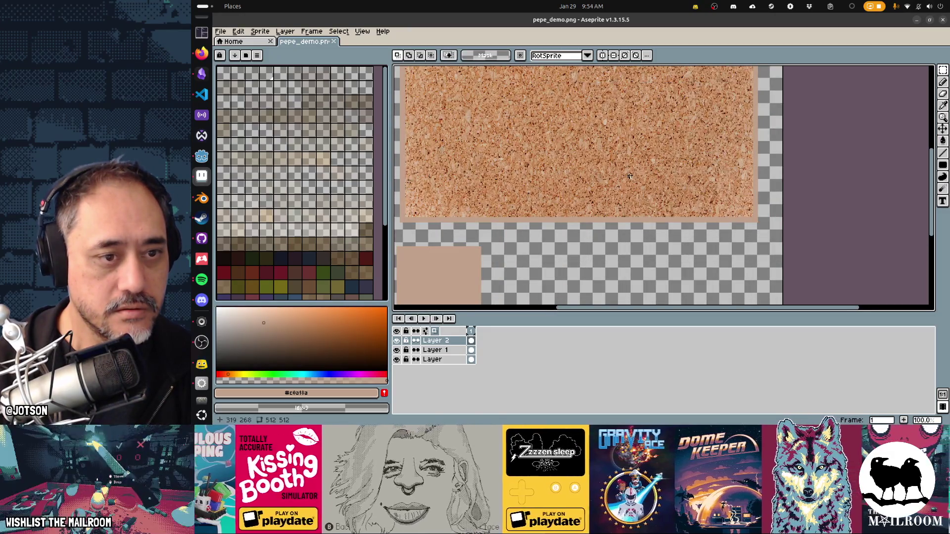
key("ctrl+z")
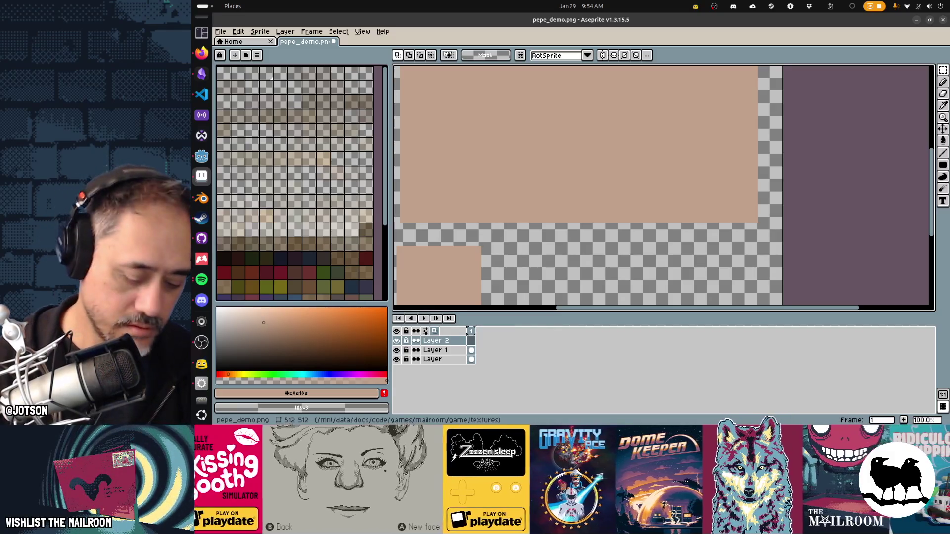
key("ctrl+v")
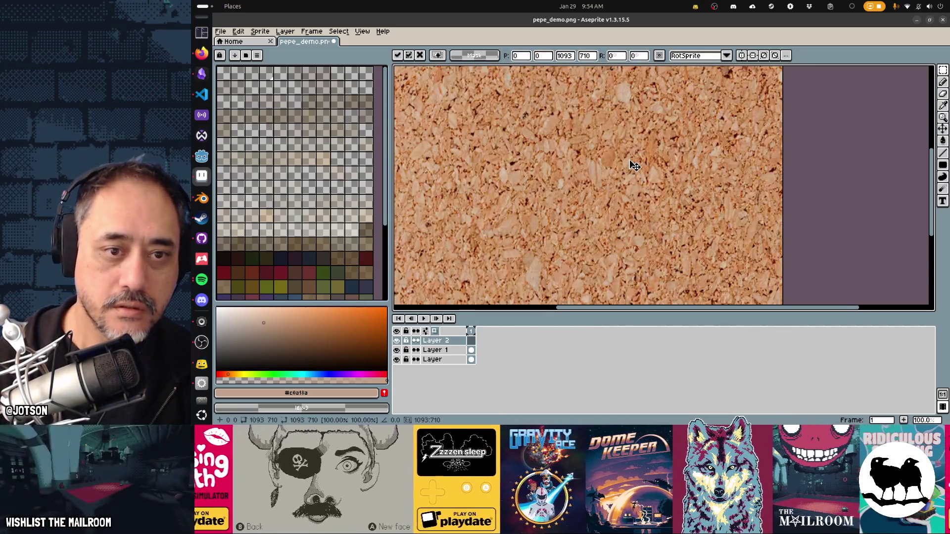
scroll(633, 165, "down", 3)
mouse_move(621, 161)
left_mouse_down()
mouse_move(631, 178)
mouse_move(621, 167)
left_mouse_up()
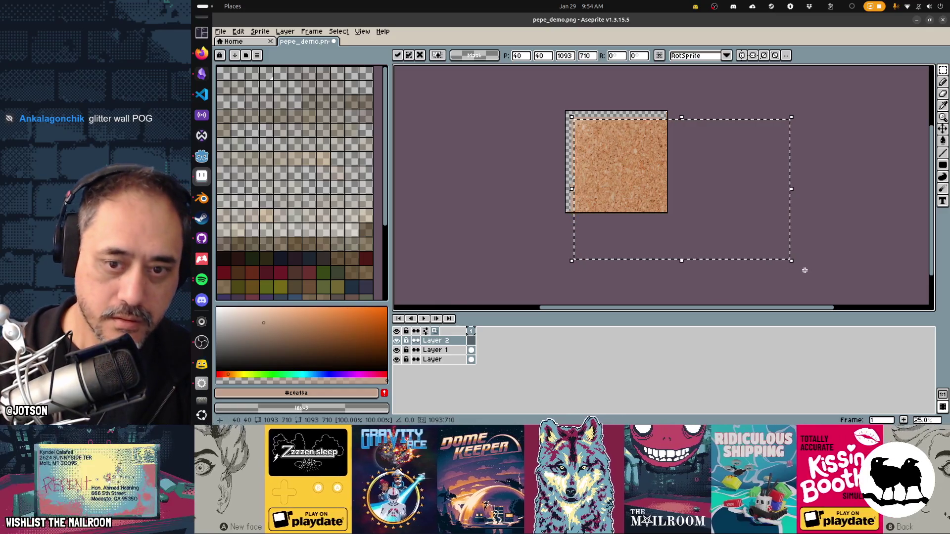
left_click(751, 260)
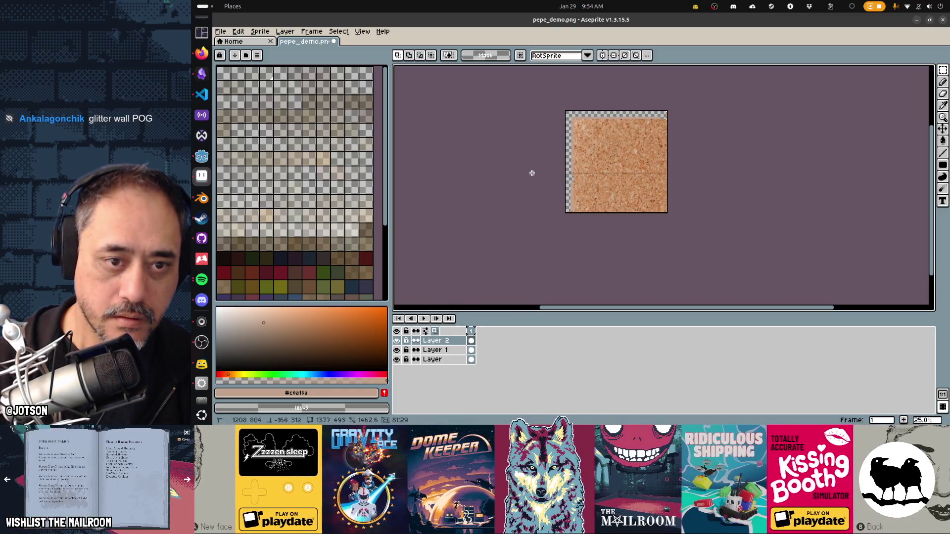
- Remove the cork pieces spilling below and past the board's edge
key("ctrl+z")
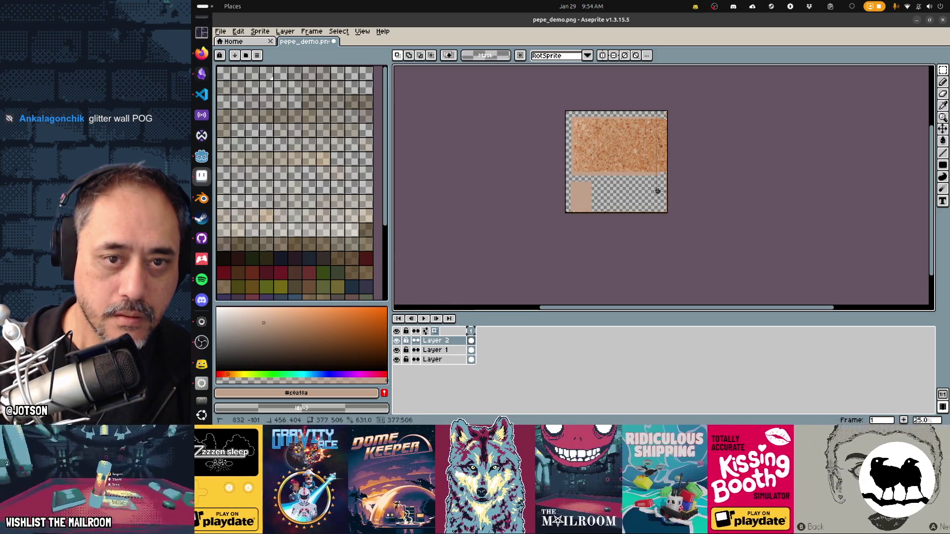
key("ctrl+z")
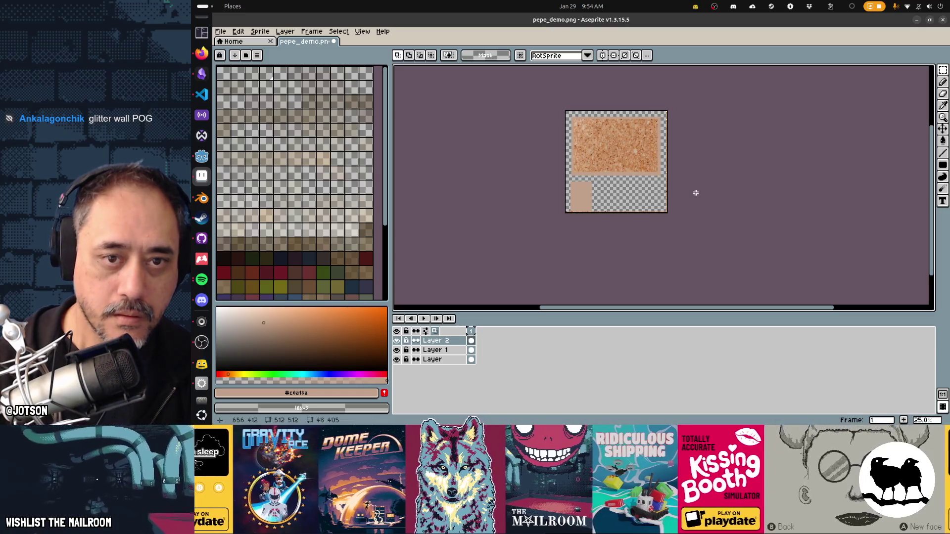
key("alt+Tab")
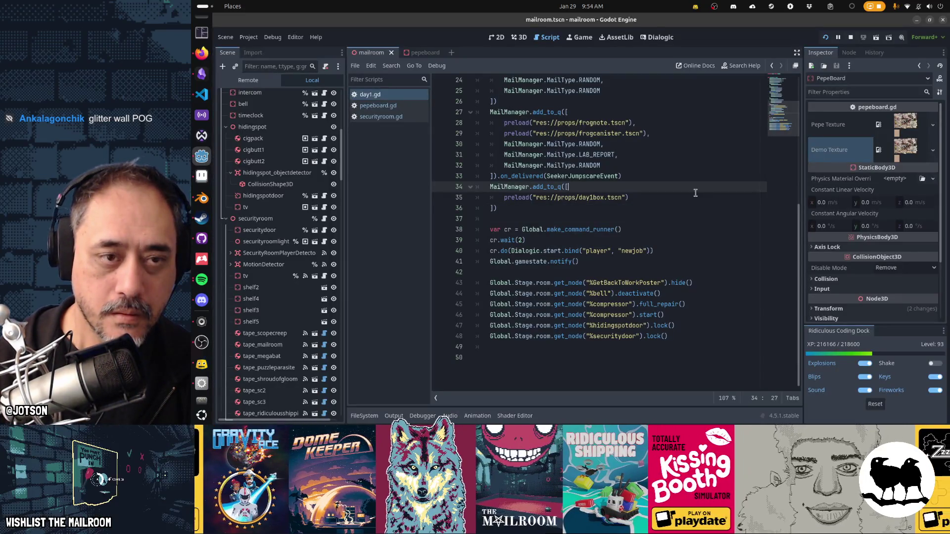
- Resume the game from the pause menu and sidestep to view the speckled board at an angle
key("alt+Tab")
key("alt+Tab")
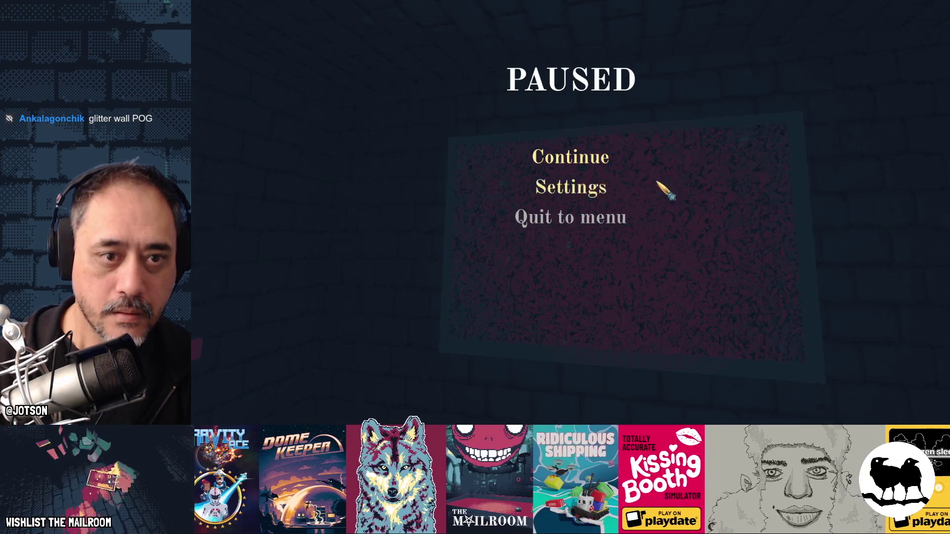
left_click(601, 157)
key("d")
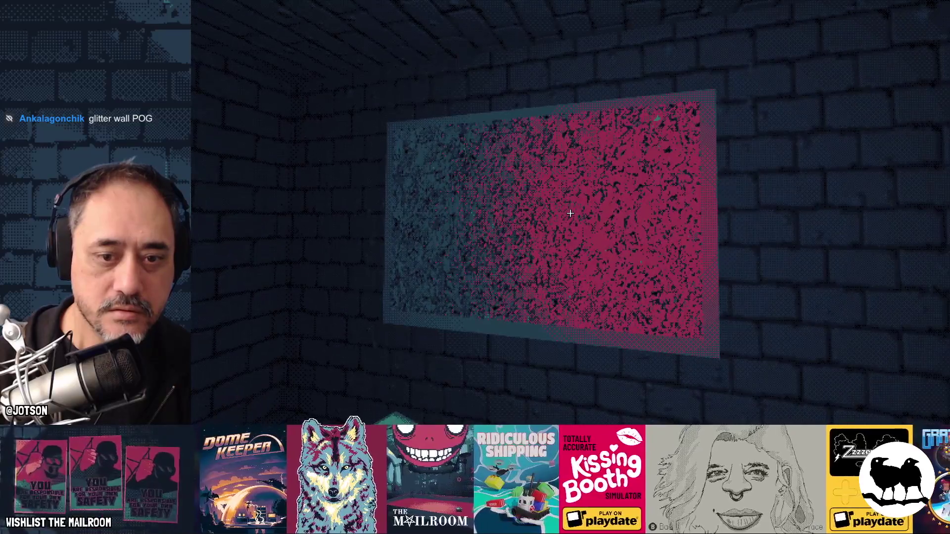
key("alt+Tab")
key("alt+Tab")
- Grab a darker cork image from the browser using the screenshot tool
scroll(644, 169, "up", 3)
left_click_drag(644, 168, 709, 227)
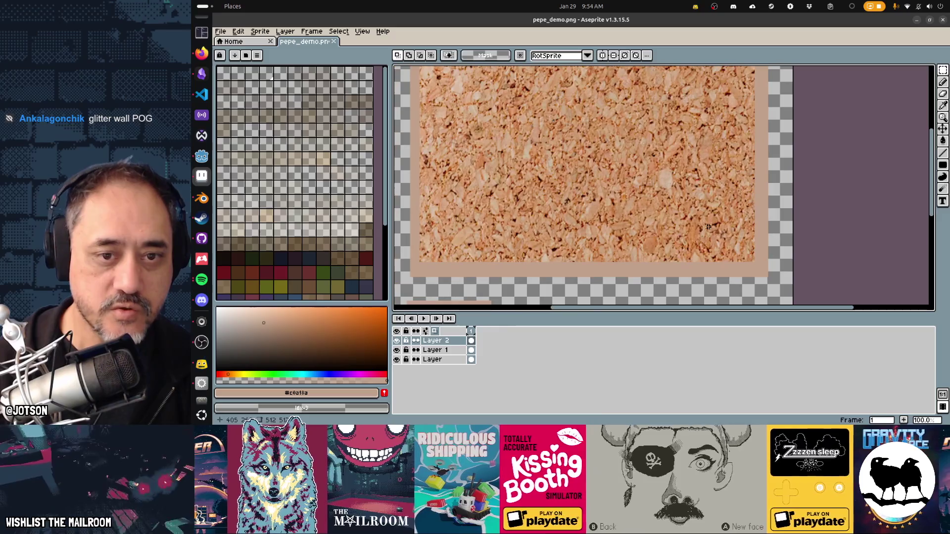
scroll(706, 223, "down", 1)
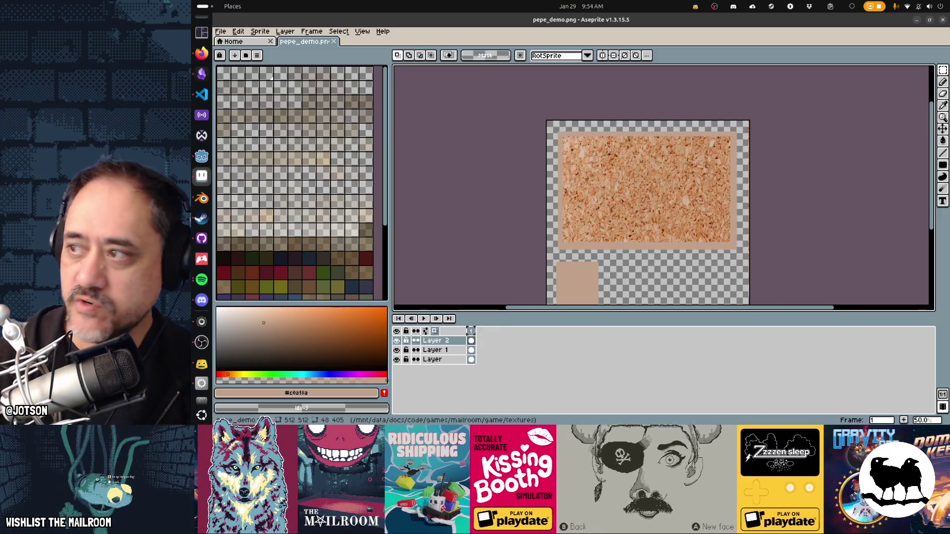
left_click(202, 52)
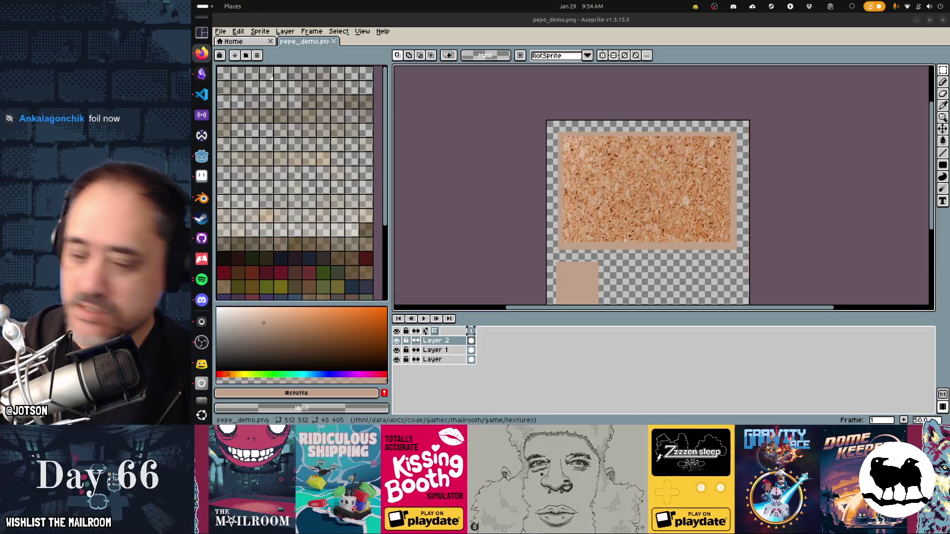
key("Print")
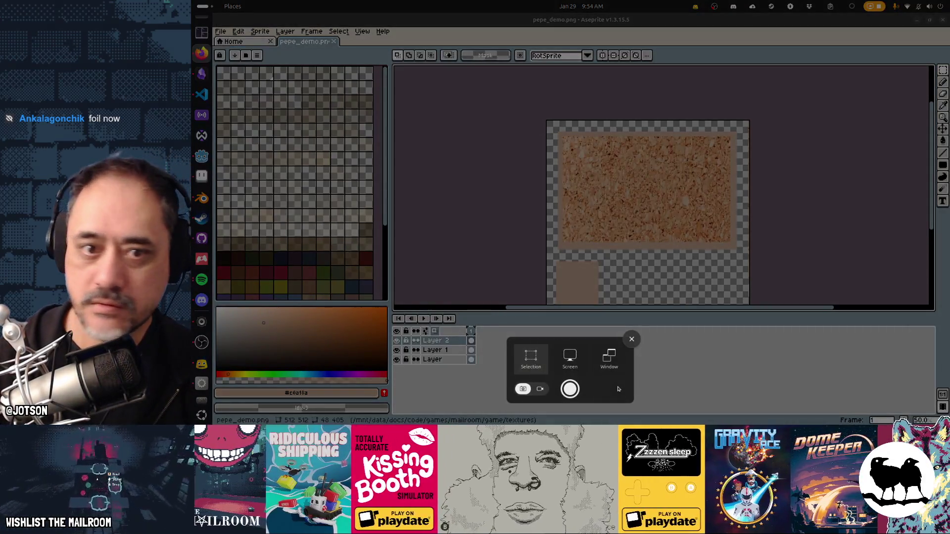
key("Escape")
- Replace the light cork with the pasted darker cork, positioned over the board and committed
key("Delete")
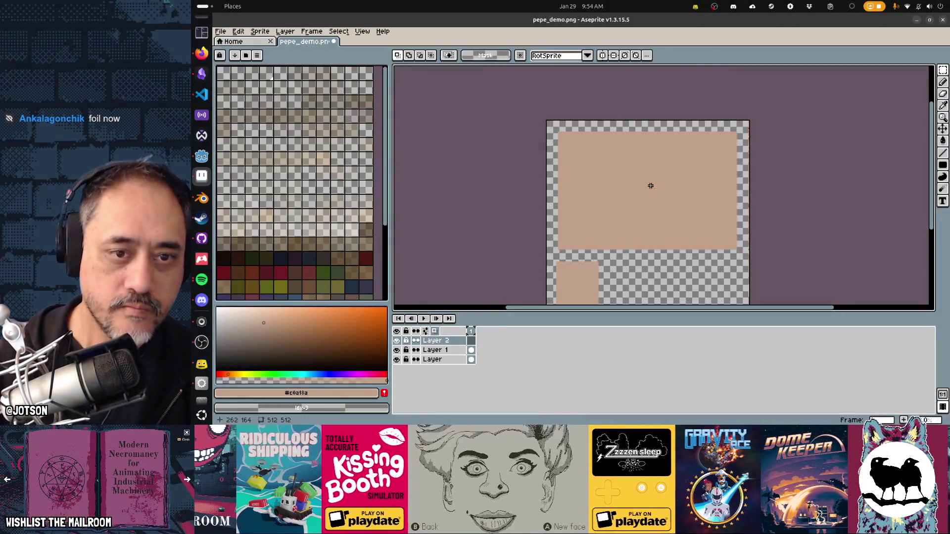
key("ctrl+v")
mouse_move(640, 210)
left_mouse_down()
mouse_move(674, 246)
mouse_move(658, 225)
left_mouse_up()
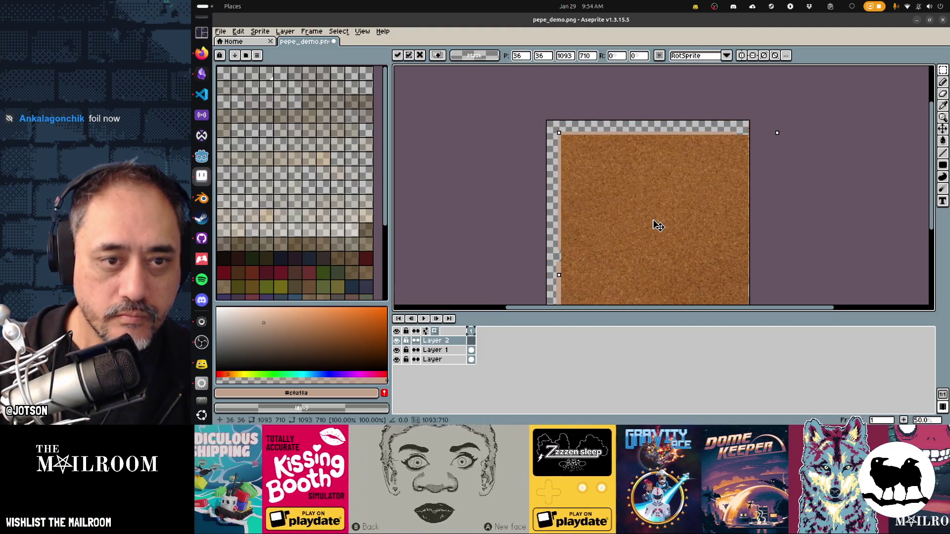
scroll(667, 218, "right", 5)
scroll(673, 198, "down", 1)
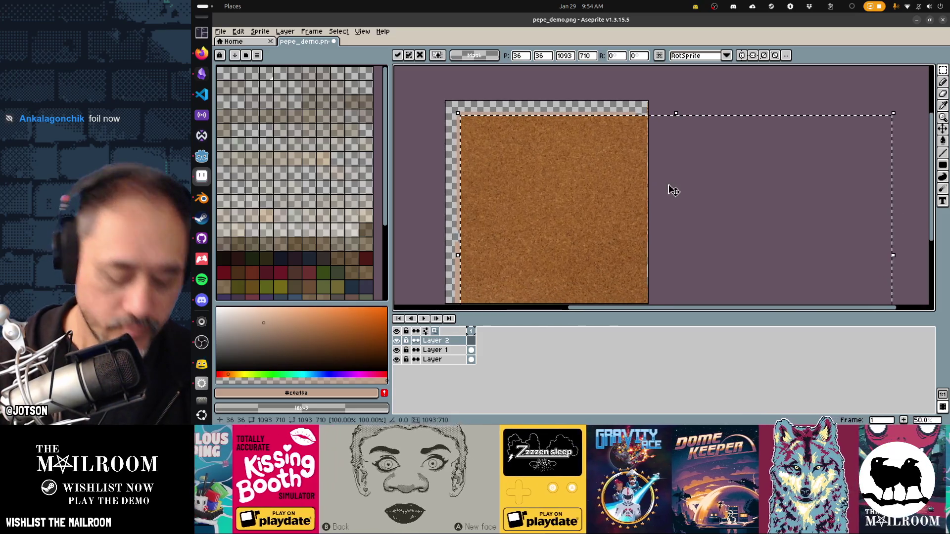
scroll(594, 184, "left", 3)
left_click(524, 189)
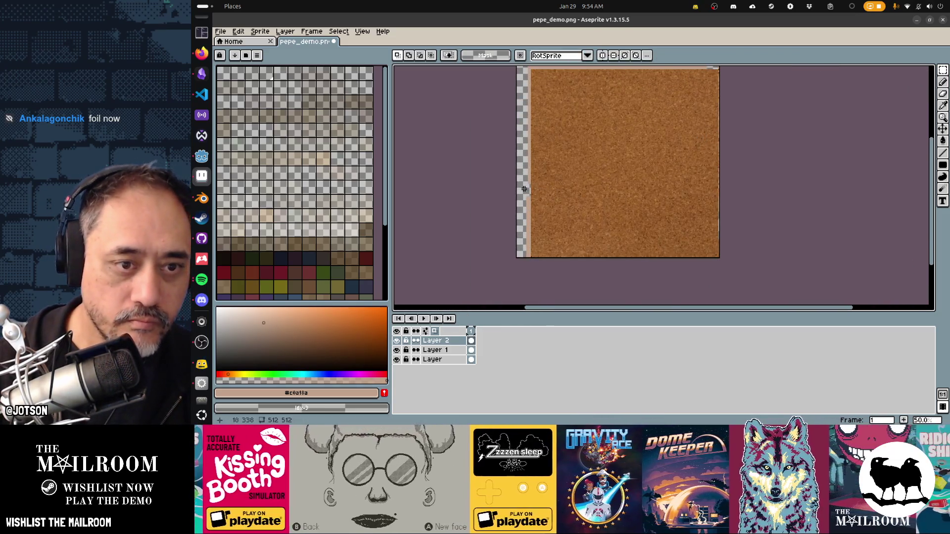
- Try selecting and removing the cork overflow below the board, undoing each attempt
left_click_drag(796, 211, 801, 179)
key("ctrl+x")
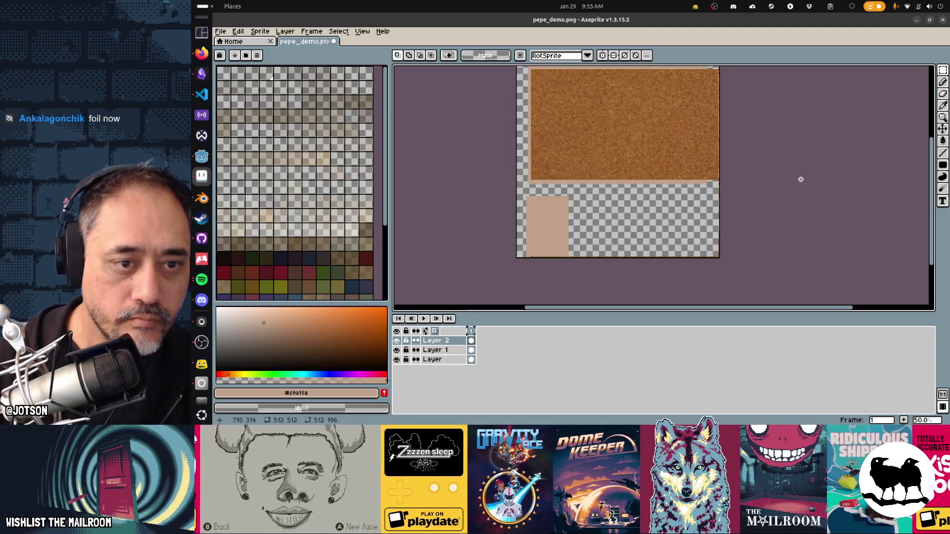
scroll(806, 205, "up", 1)
key("ctrl+z")
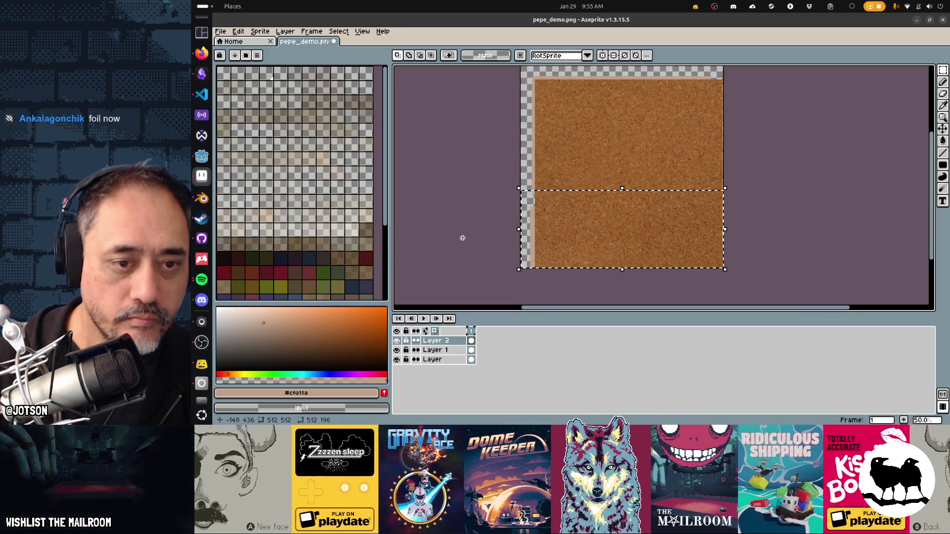
scroll(462, 237, "up", 1)
left_click_drag(462, 238, 434, 200)
mouse_move(460, 280)
left_mouse_down()
mouse_move(847, 106)
mouse_move(899, 105)
mouse_move(803, 169)
left_mouse_up()
key("Delete")
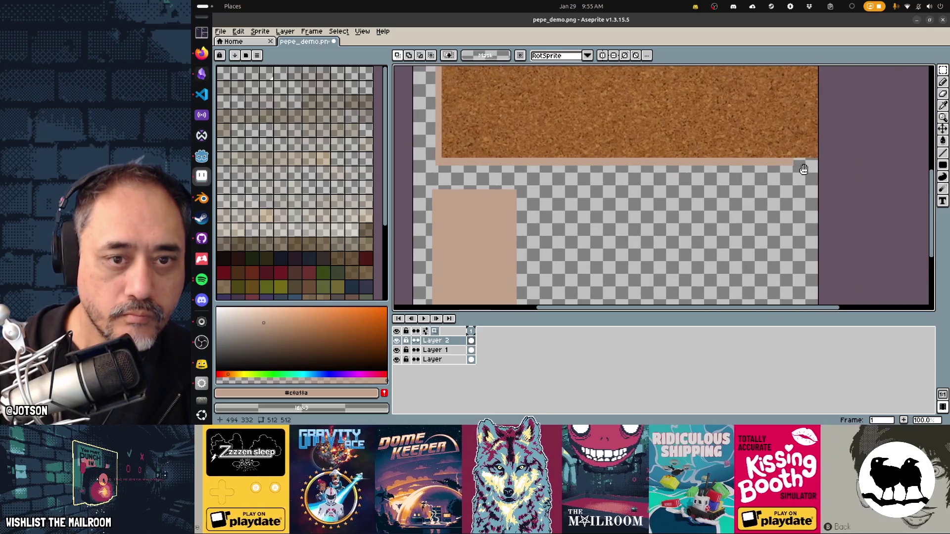
key("ctrl+z")
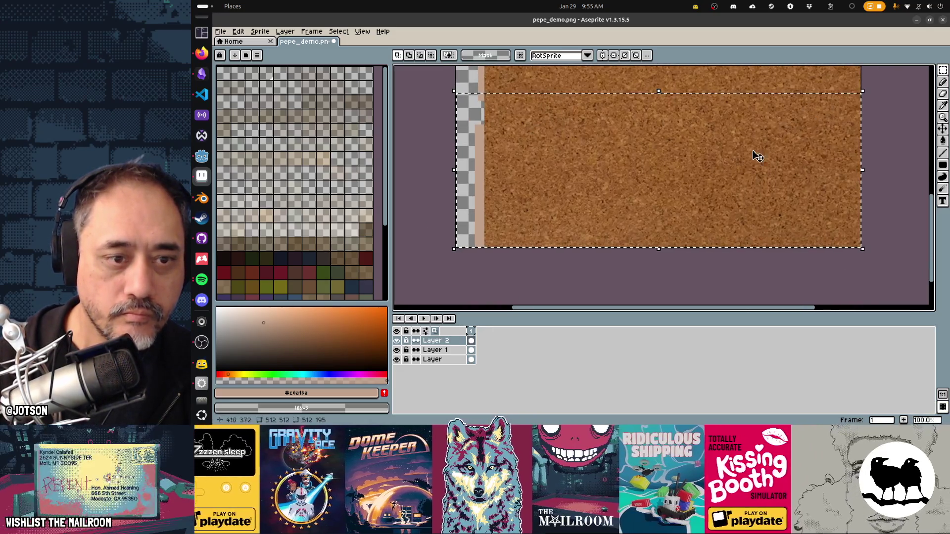
- Erase the cork band below the board and the strip past its right edge, leaving a tan border
mouse_move(447, 266)
left_mouse_down()
mouse_move(833, 180)
mouse_move(886, 94)
mouse_move(696, 245)
left_mouse_up()
key("Delete")
mouse_move(766, 254)
left_mouse_down()
mouse_move(678, 69)
mouse_move(667, 68)
left_mouse_up()
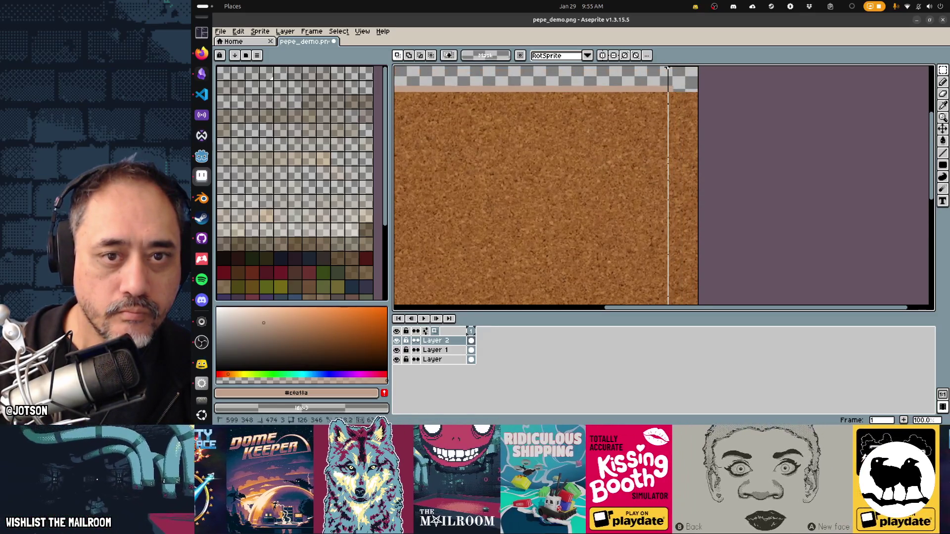
key("Delete")
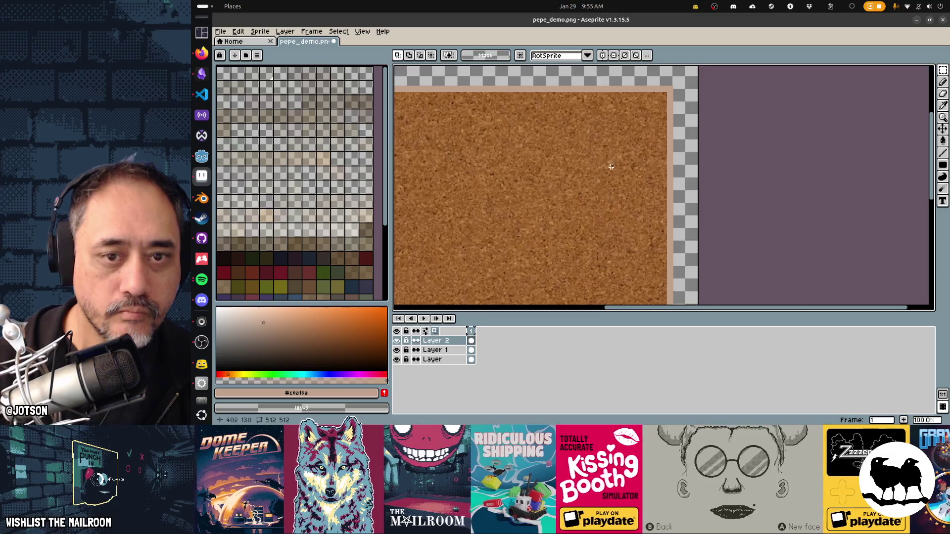
scroll(611, 166, "down", 1)
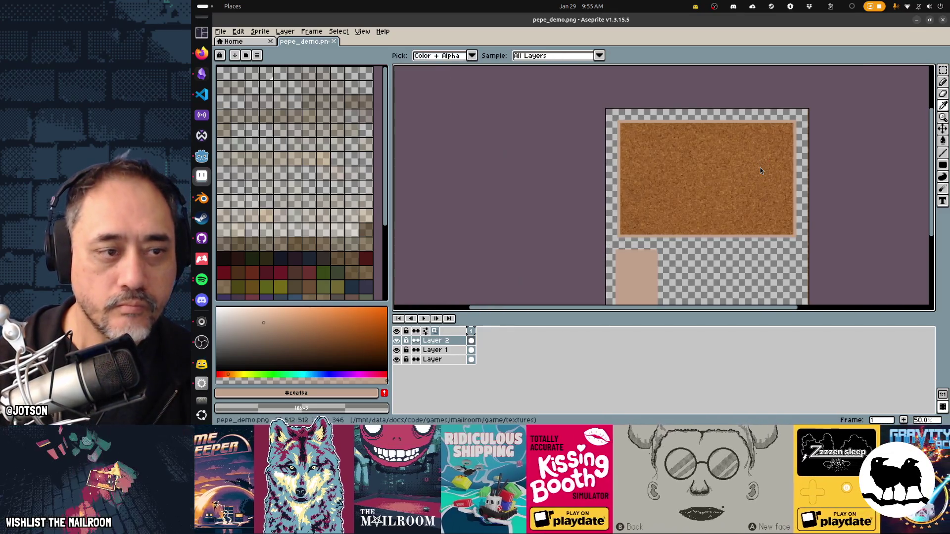
key("alt+Tab")
key("alt+Tab")
key("alt+Tab")
key("alt+Tab")
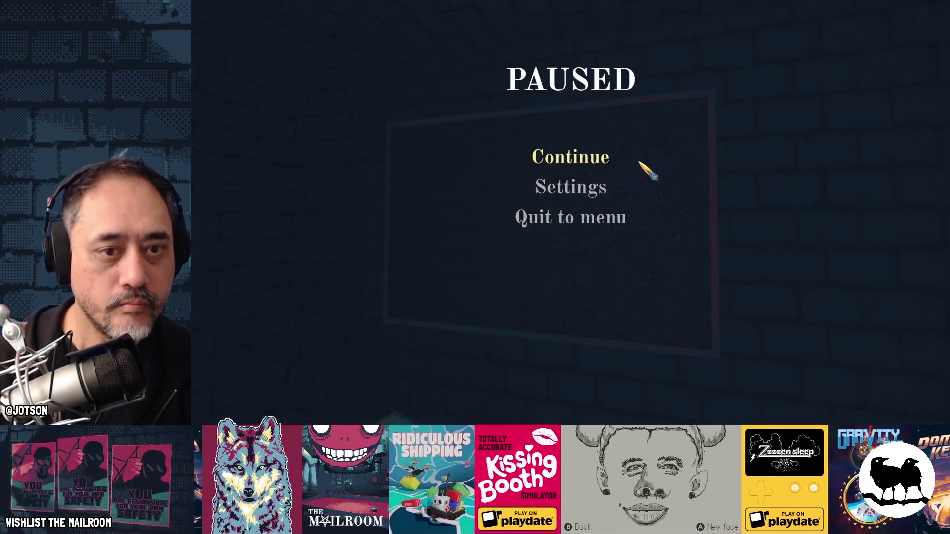
- Resume the game, insert the VHS tape into the VCR, and close the command console
left_click(640, 164)
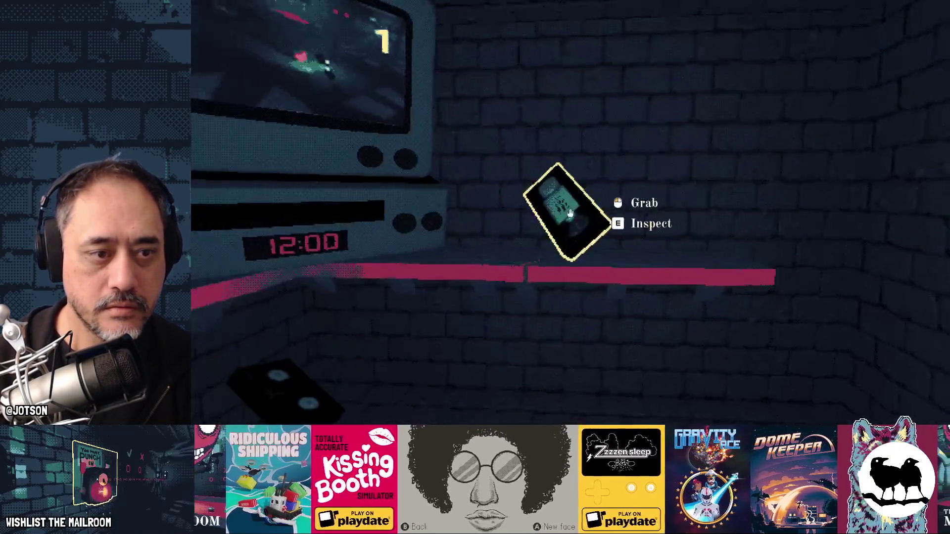
left_click(570, 214)
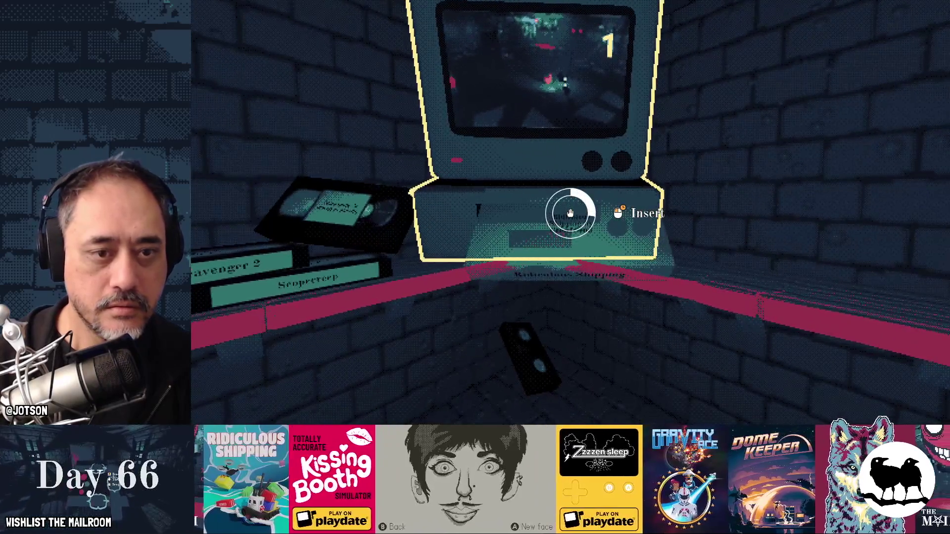
left_click(570, 213)
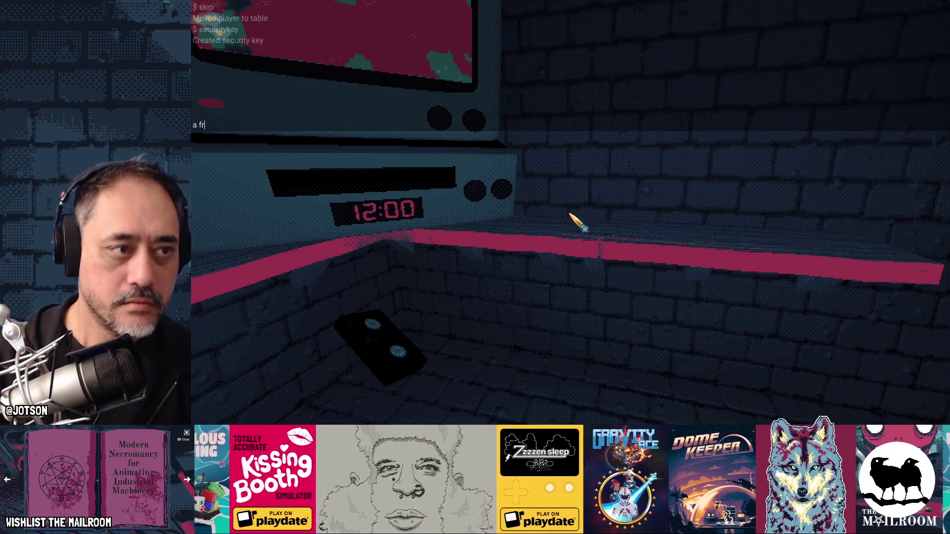
key("Escape")
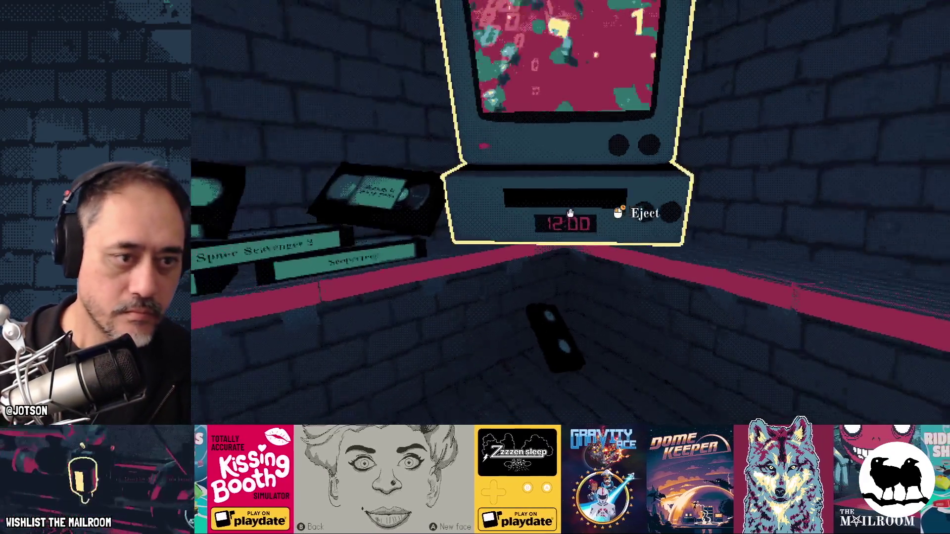
- Eject the tape, drop the frog into a box, then leave the game for the web browser
left_click(570, 213)
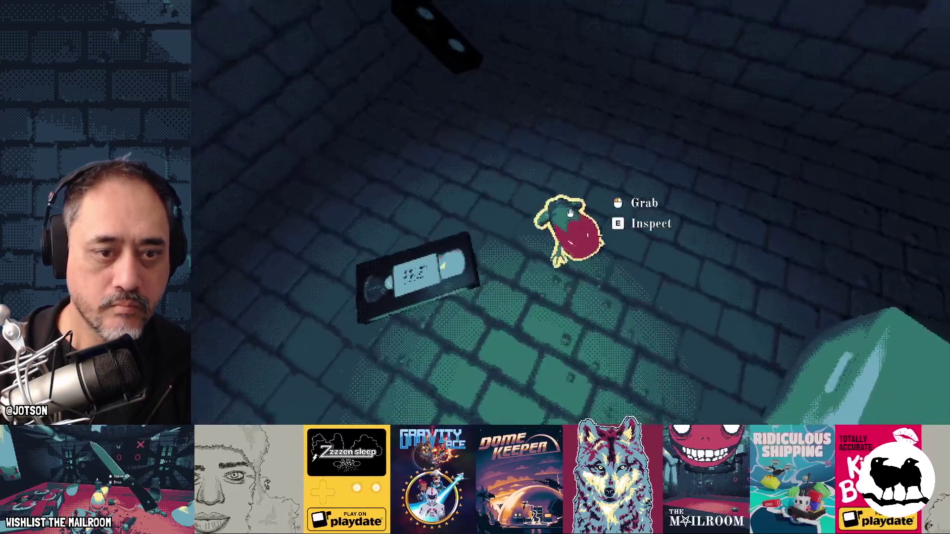
left_click(570, 213)
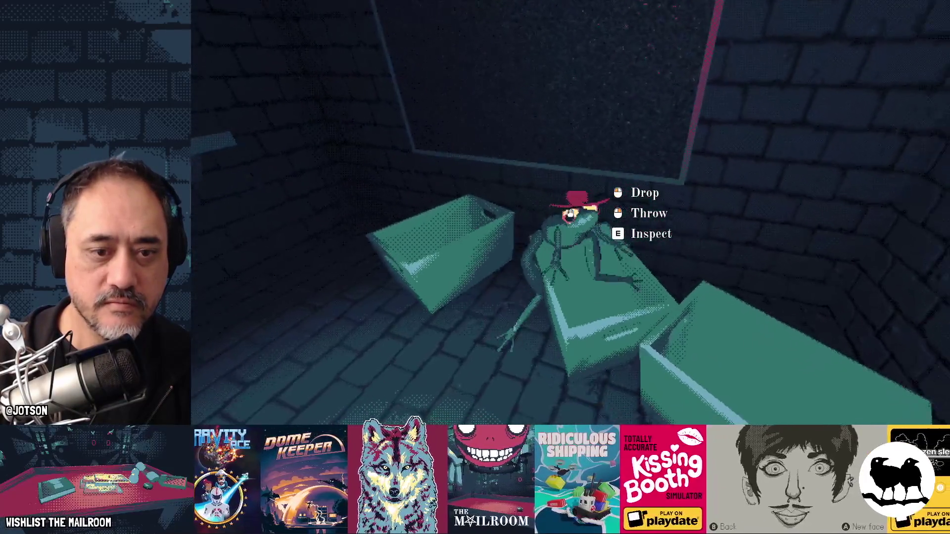
left_click(569, 213)
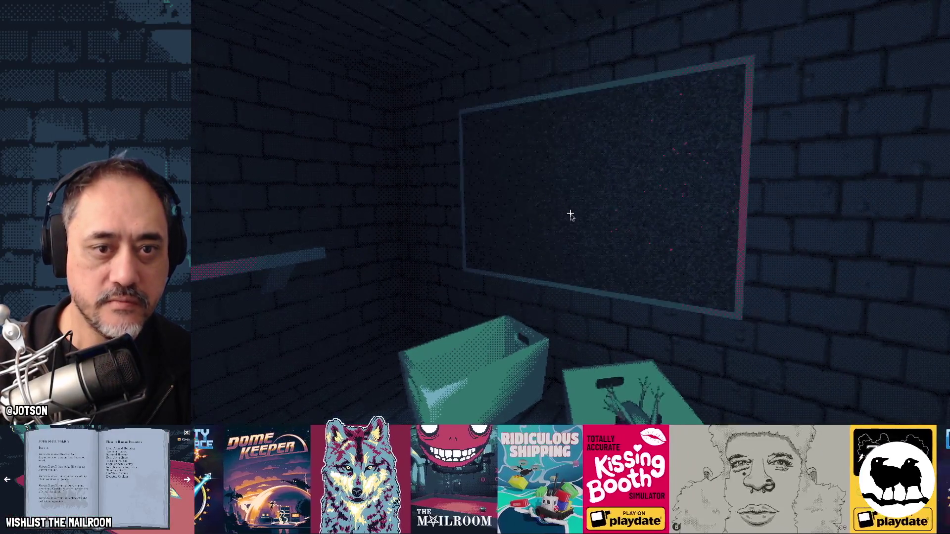
key("alt+Tab")
left_click(202, 53)
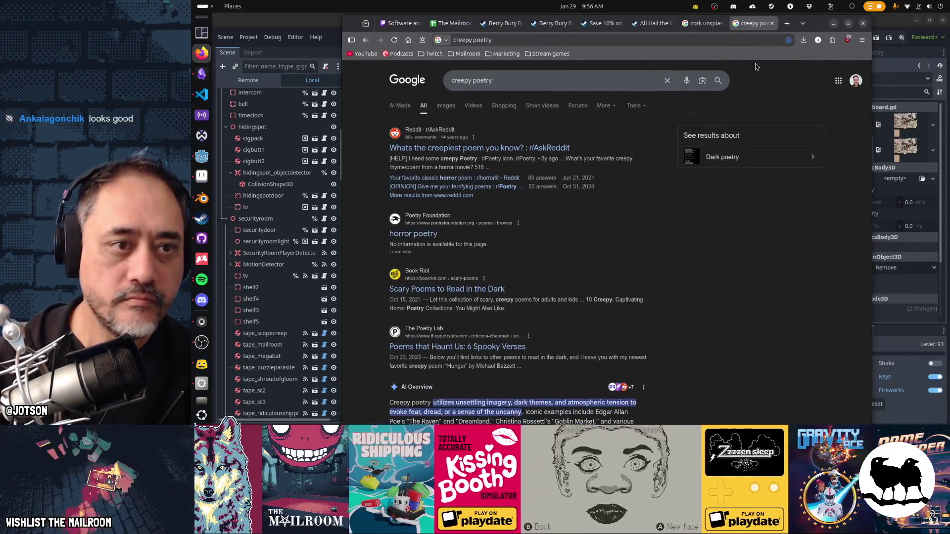
- Search Google for 'famous creepy poetry'
scroll(641, 133, "down", 2)
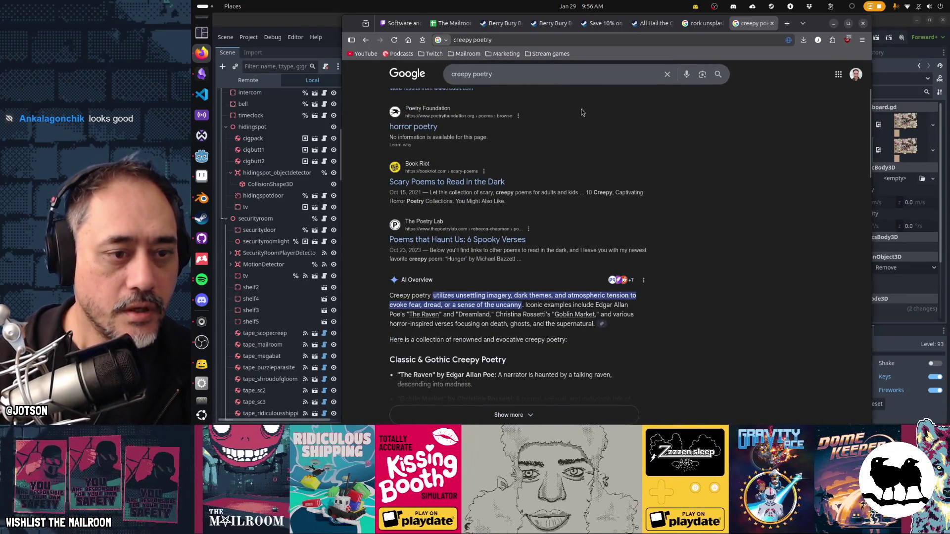
left_click(546, 75)
type("amous creepy")
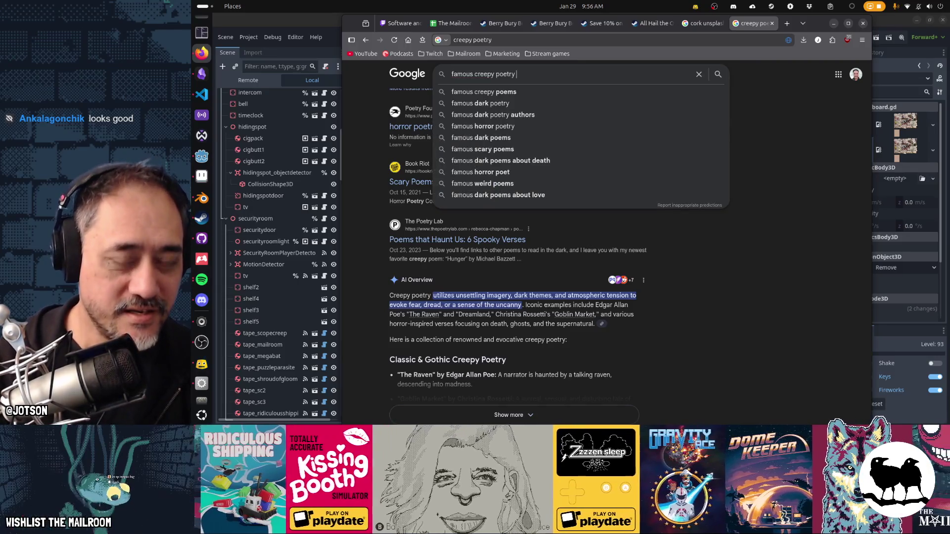
key("Return")
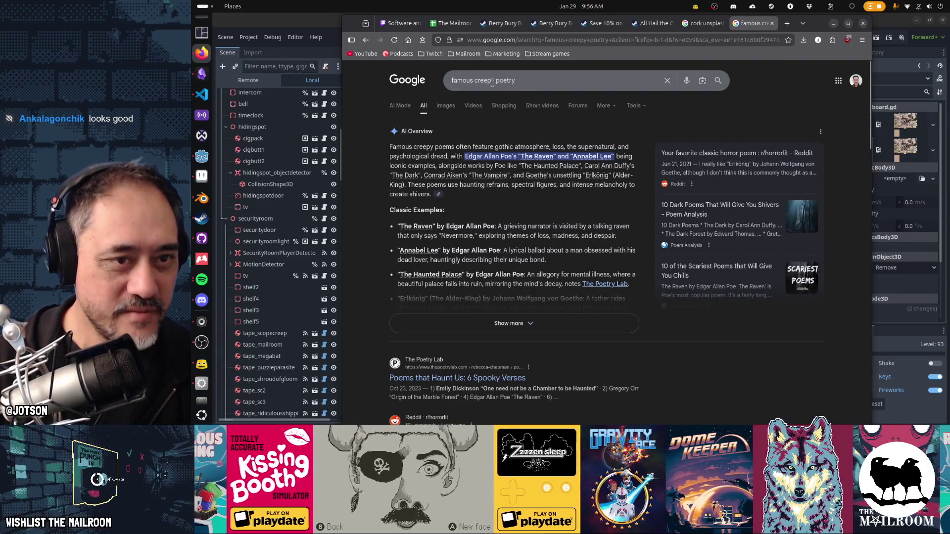
- Refine the query to 'famous 1800s creepy poetry' and open the Victorian Era poems page
left_click(476, 81)
type("1800s")
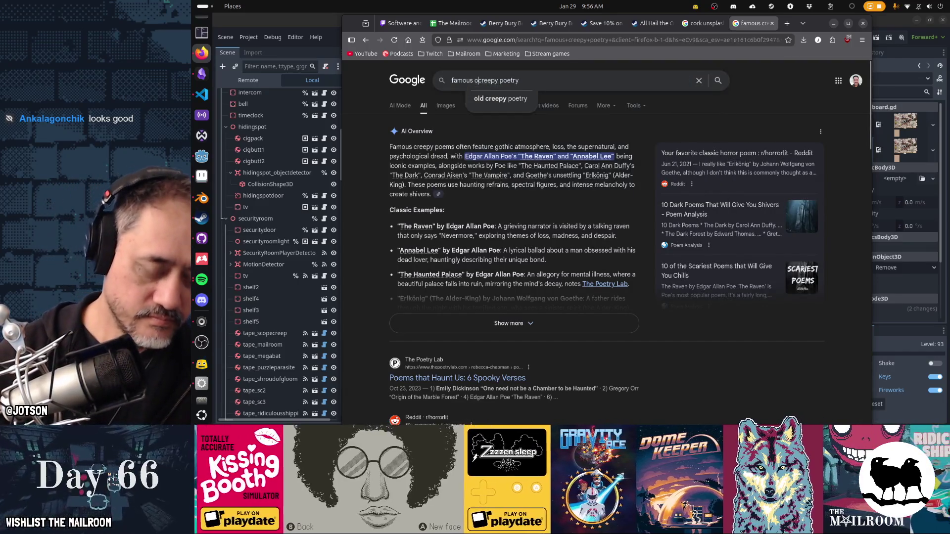
left_click(505, 98)
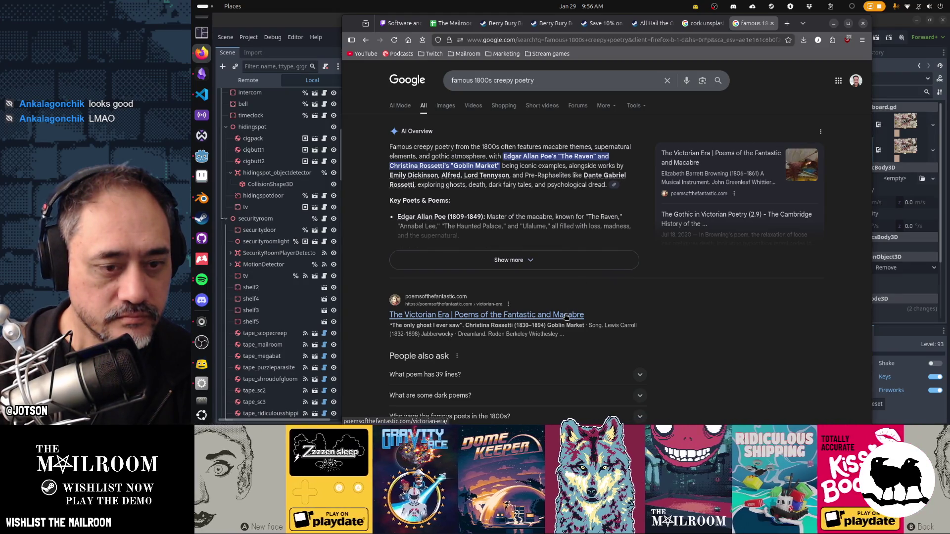
left_click(566, 317)
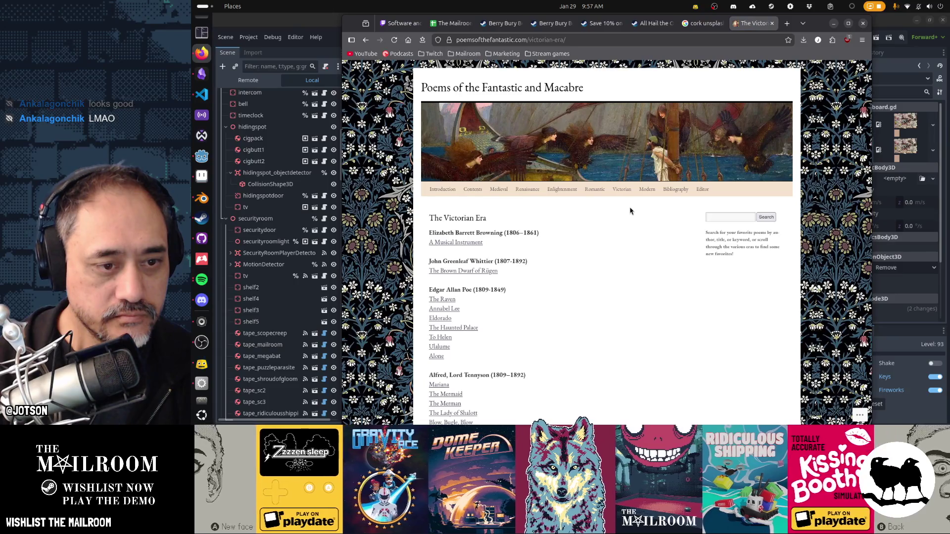
- Find 'goblin' on the Victorian Era page and open Rossetti's Goblin Market poem
scroll(630, 211, "down", 3)
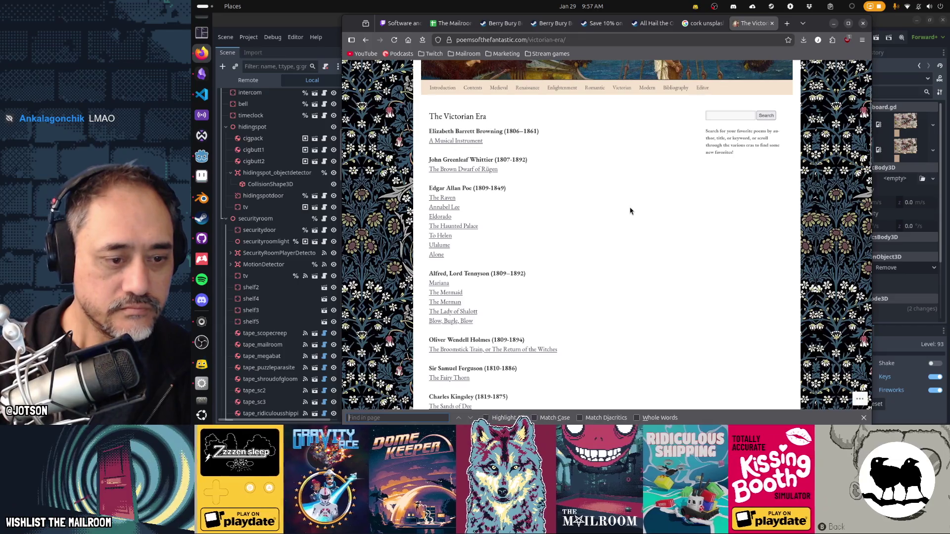
type("goblin")
key("Escape")
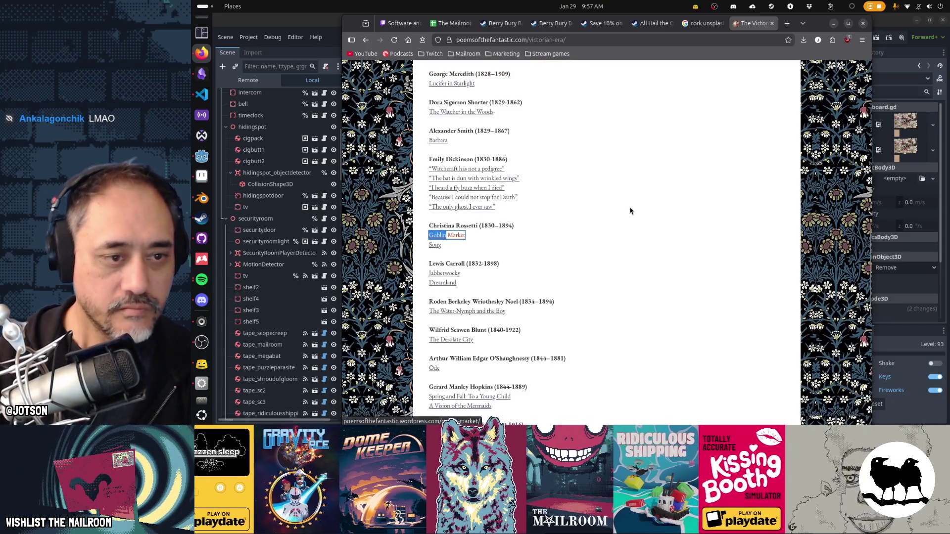
left_click(457, 240)
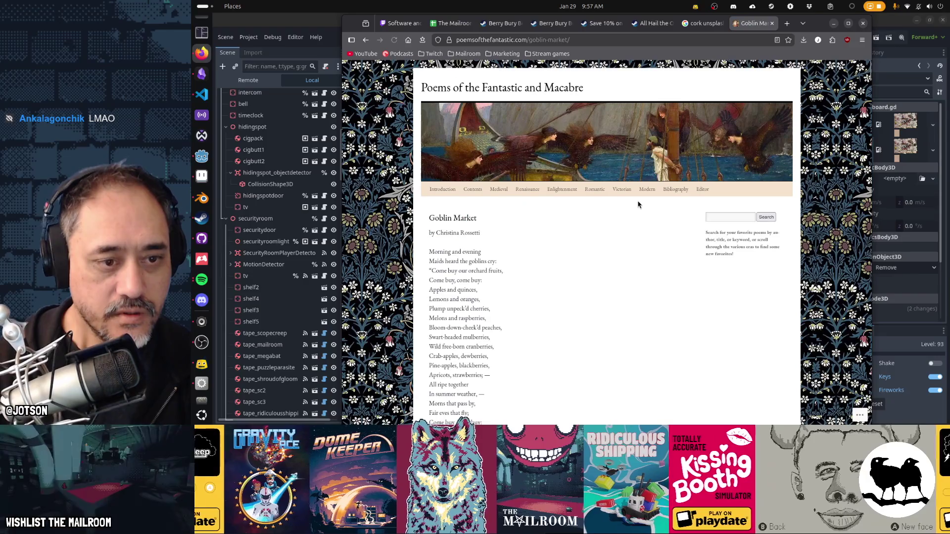
- Scroll through Goblin Market to the end, then go back to the Victorian Era list
scroll(623, 234, "down", 2)
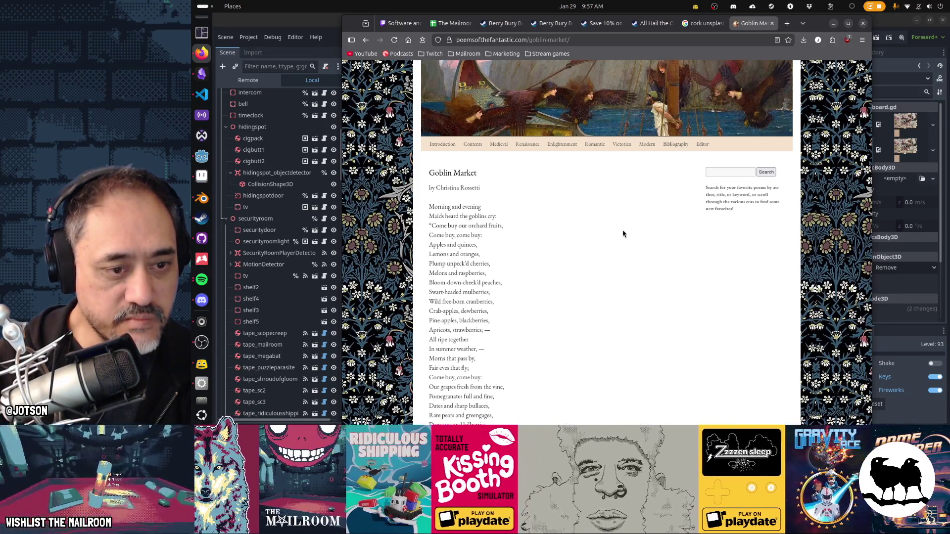
scroll(623, 234, "down", 2)
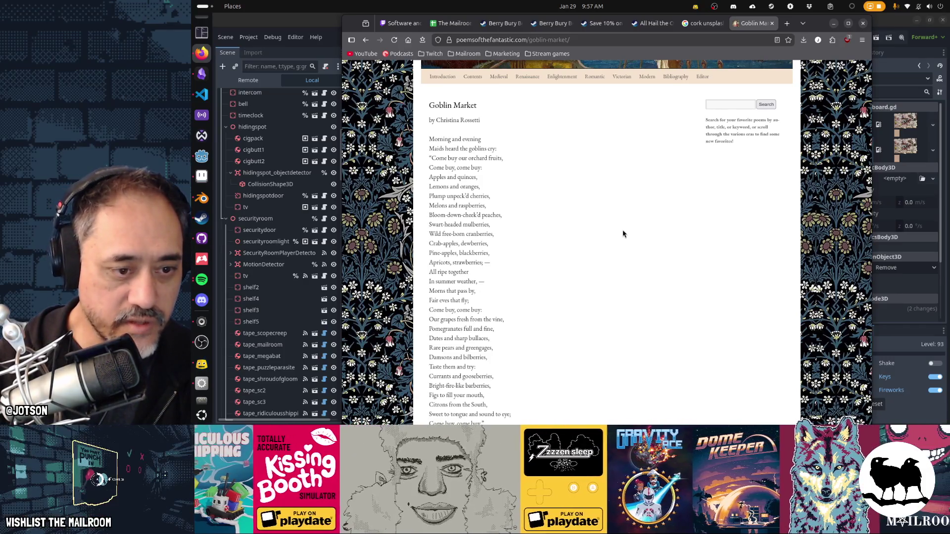
scroll(623, 234, "down", 3)
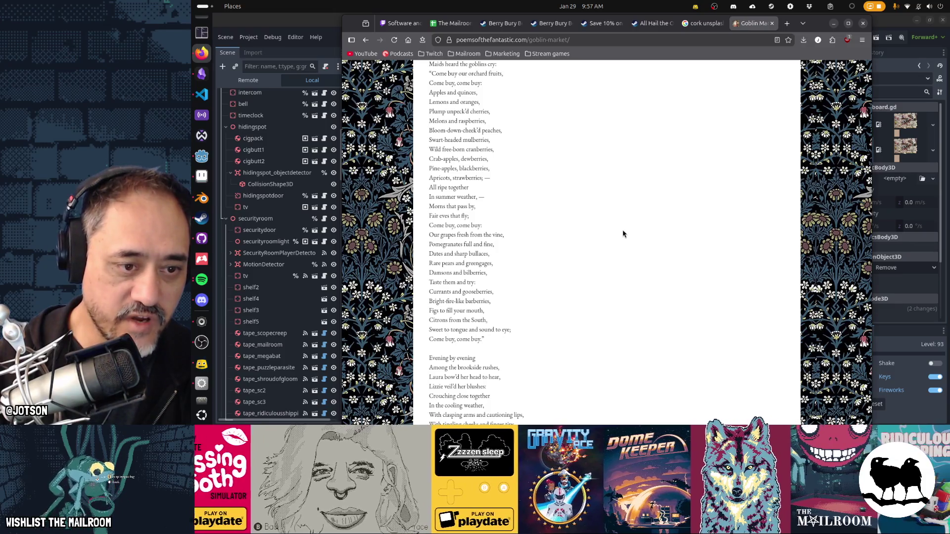
scroll(611, 236, "down", 10)
scroll(603, 239, "down", 4)
scroll(603, 239, "down", 1)
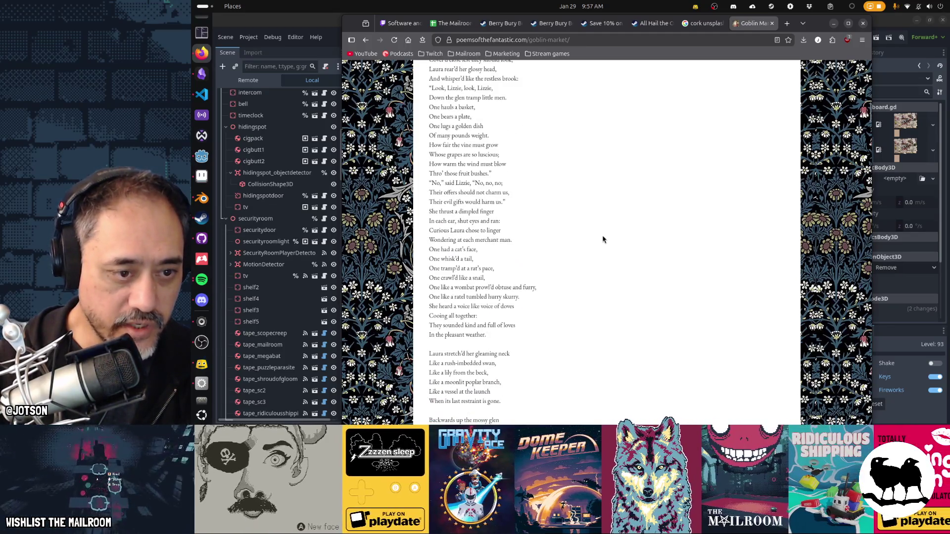
scroll(603, 240, "down", 4)
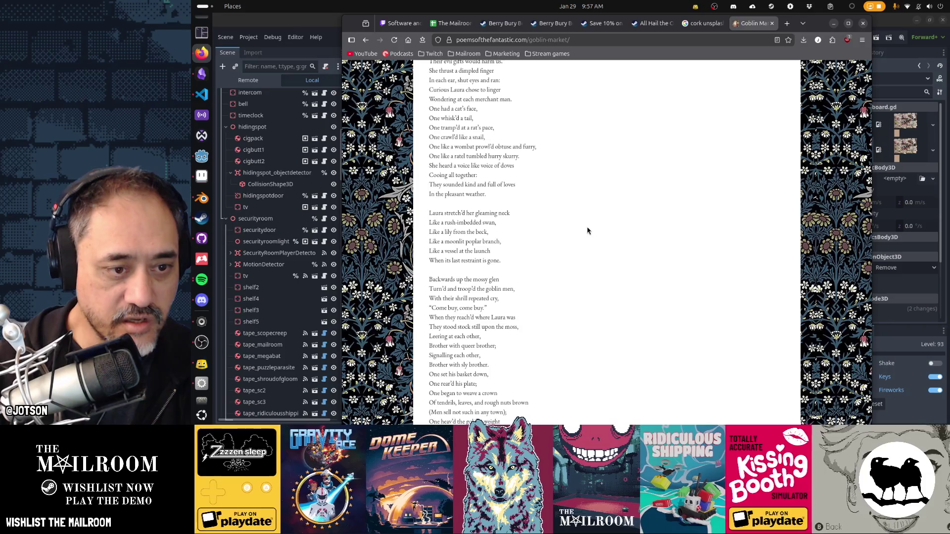
scroll(587, 230, "down", 3)
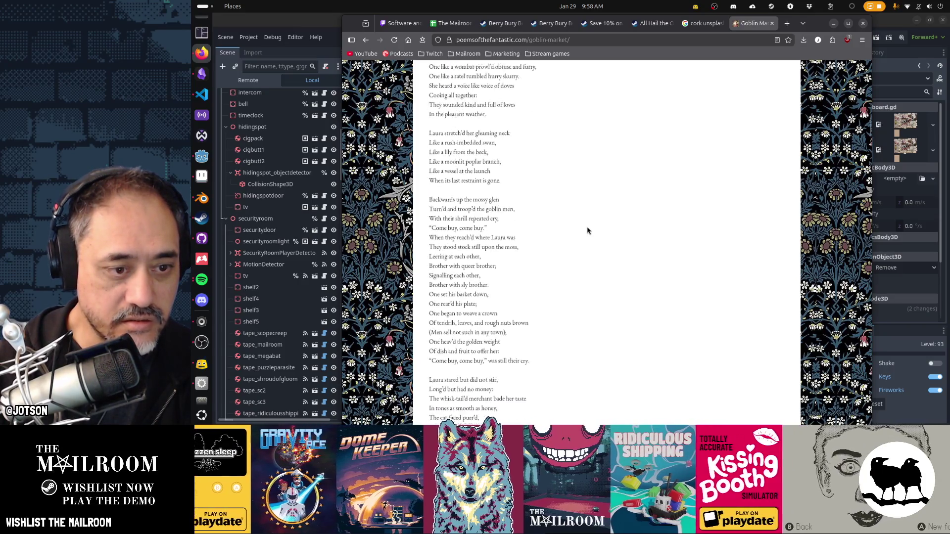
scroll(588, 231, "down", 3)
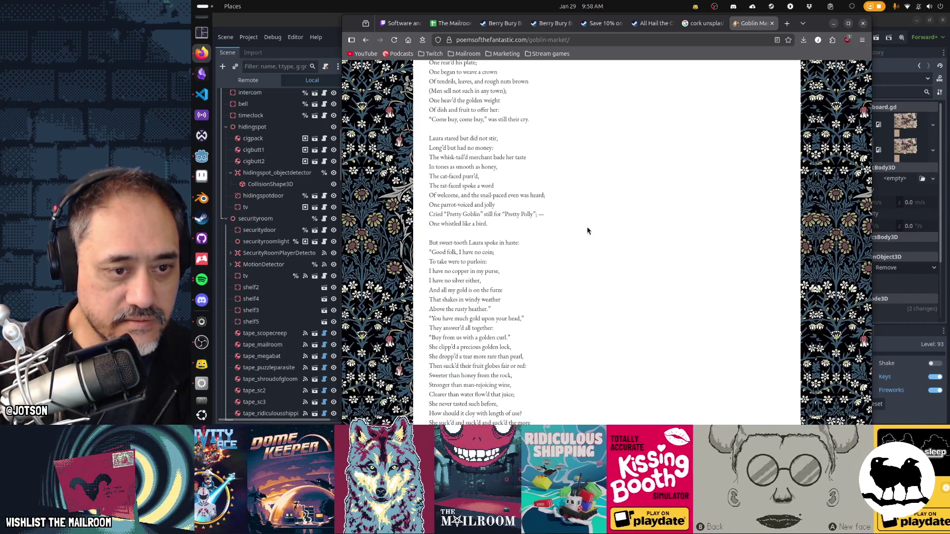
scroll(587, 231, "down", 2)
scroll(588, 230, "down", 4)
scroll(588, 231, "down", 20)
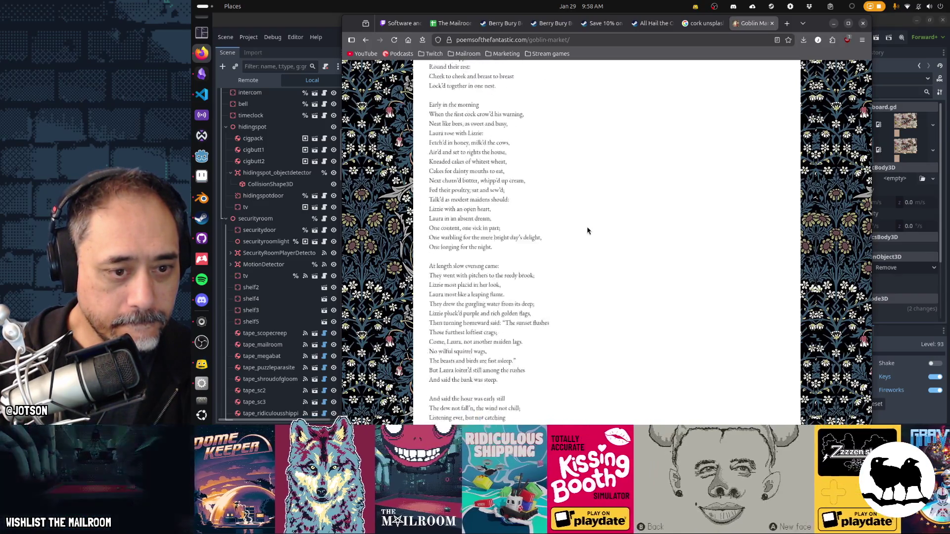
key("alt+Left")
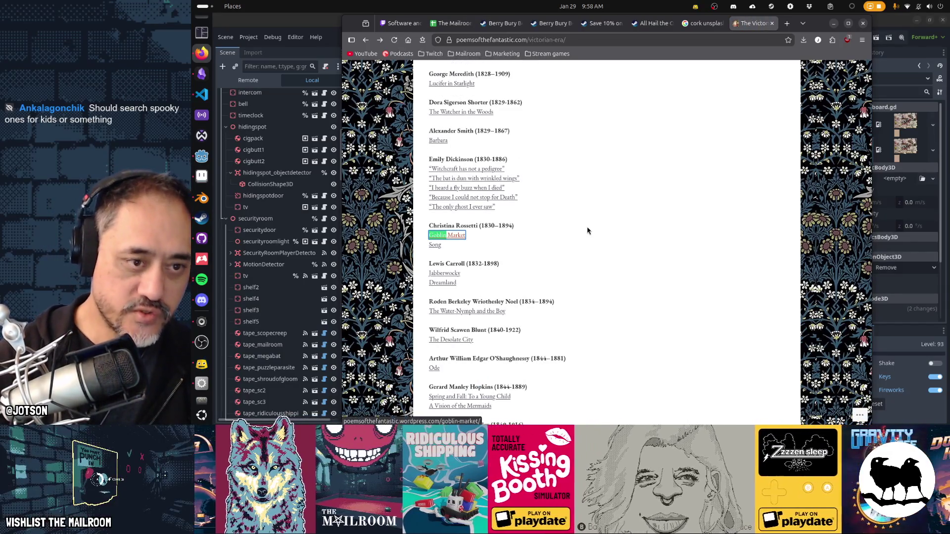
- Find 'ghost' to read Dickinson's poem, go back, then open Meredith's 'Lucifer in Starlight'
type("ghost")
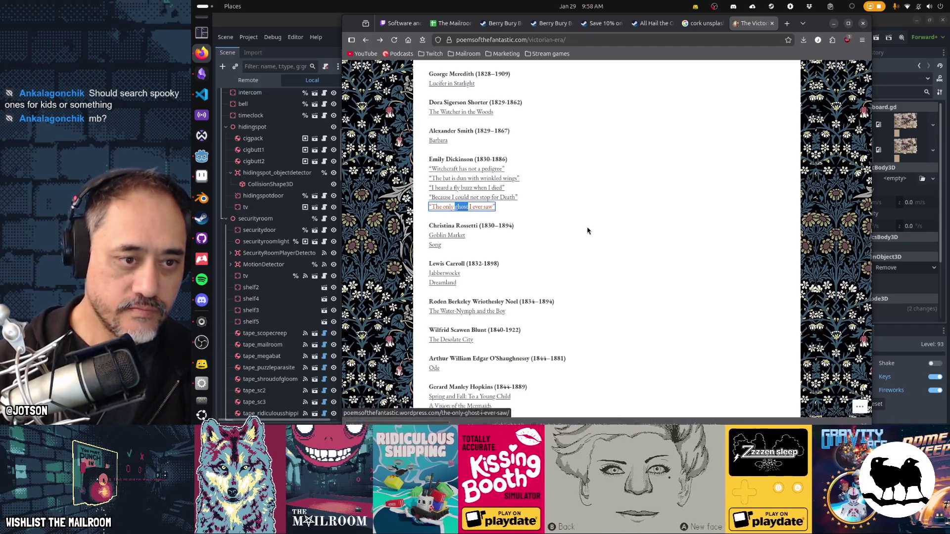
key("Return")
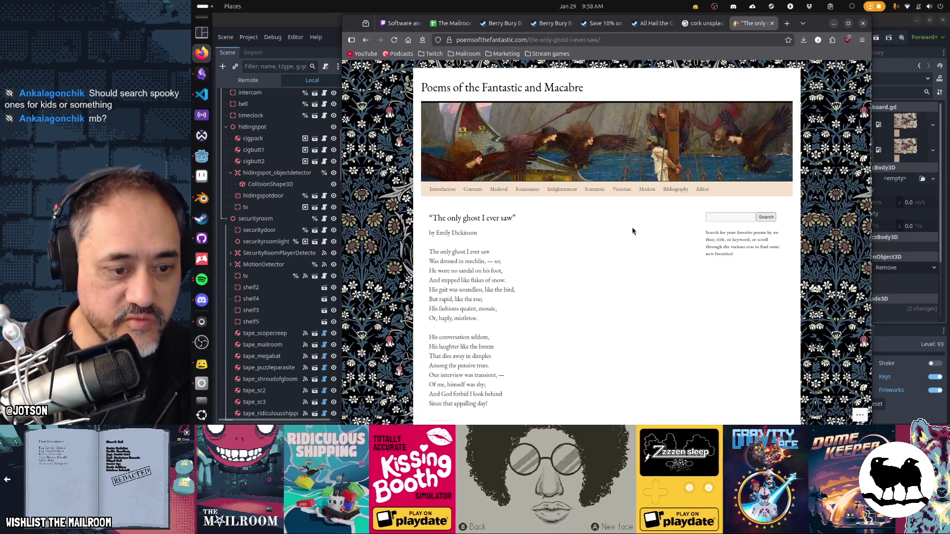
scroll(632, 231, "down", 3)
scroll(632, 231, "up", 1)
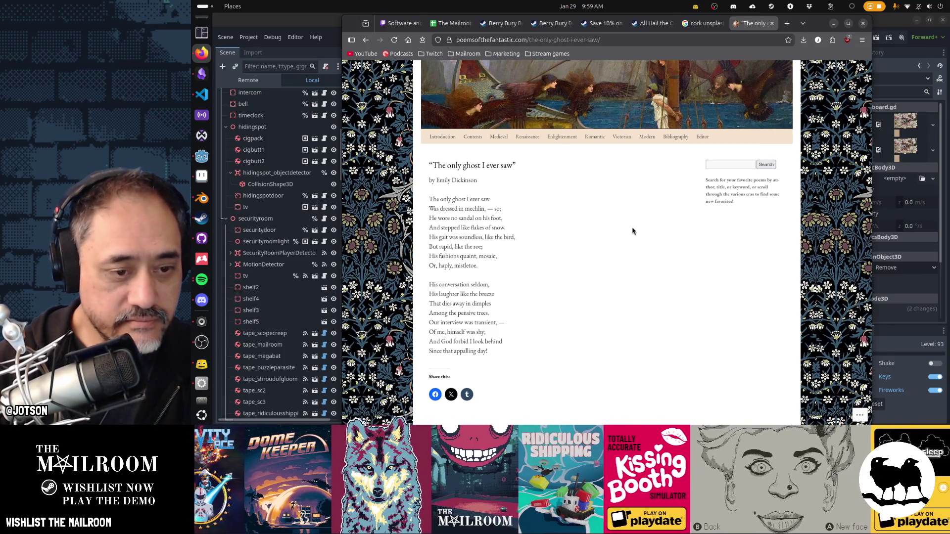
key("alt+Left")
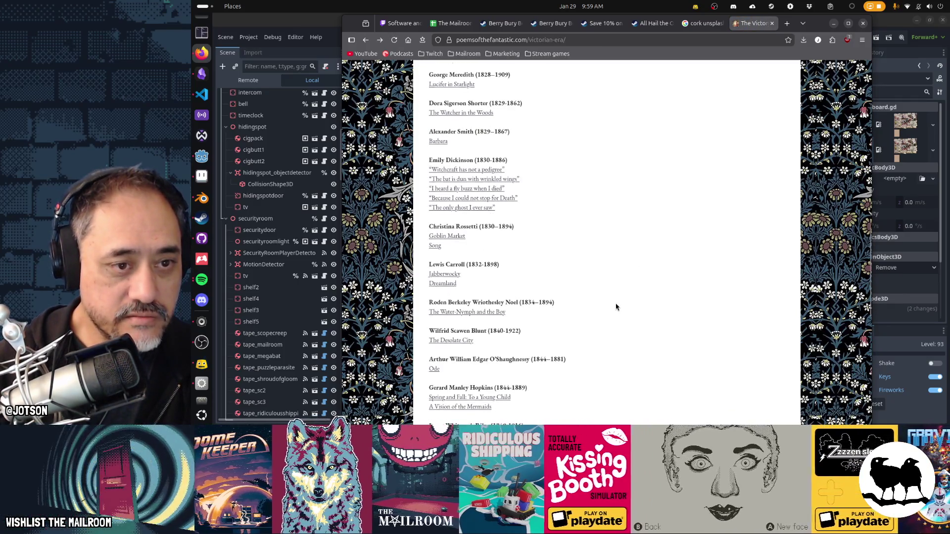
scroll(616, 306, "up", 5)
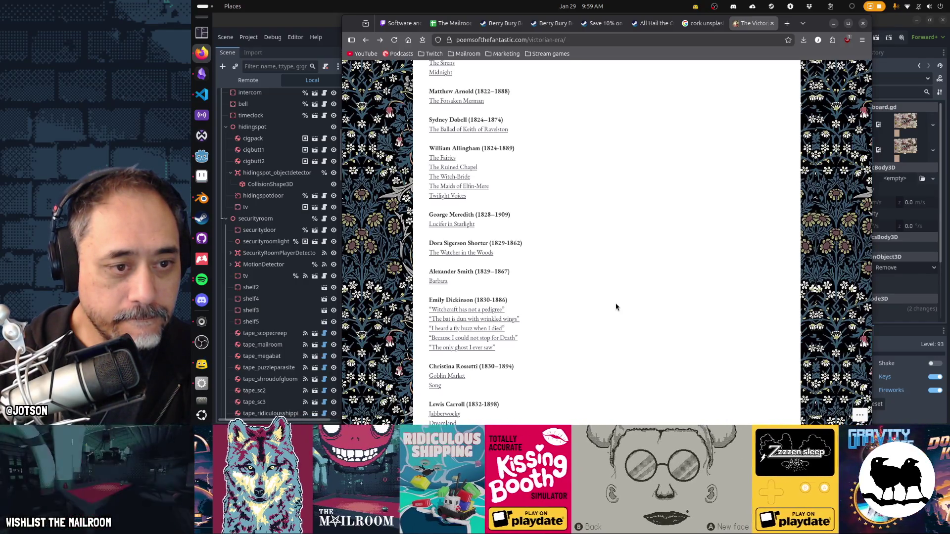
left_click(468, 225)
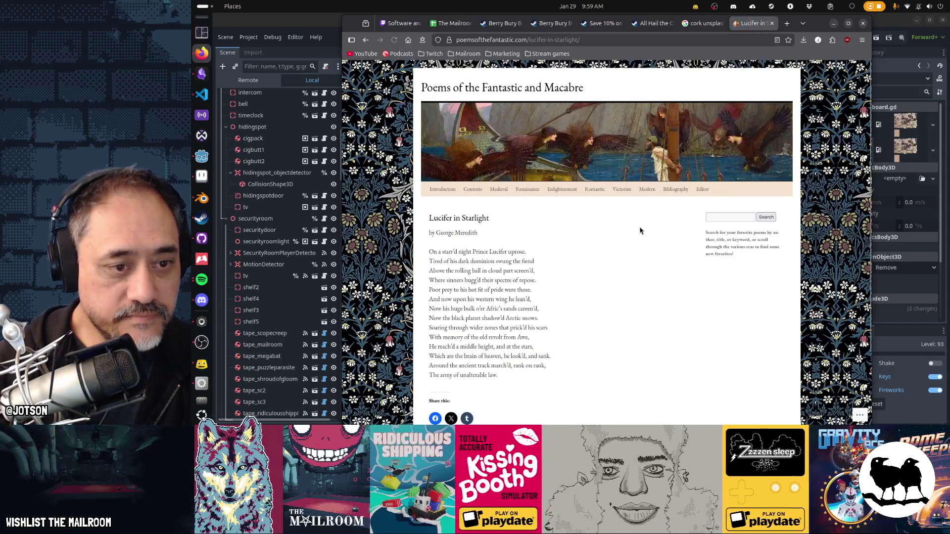
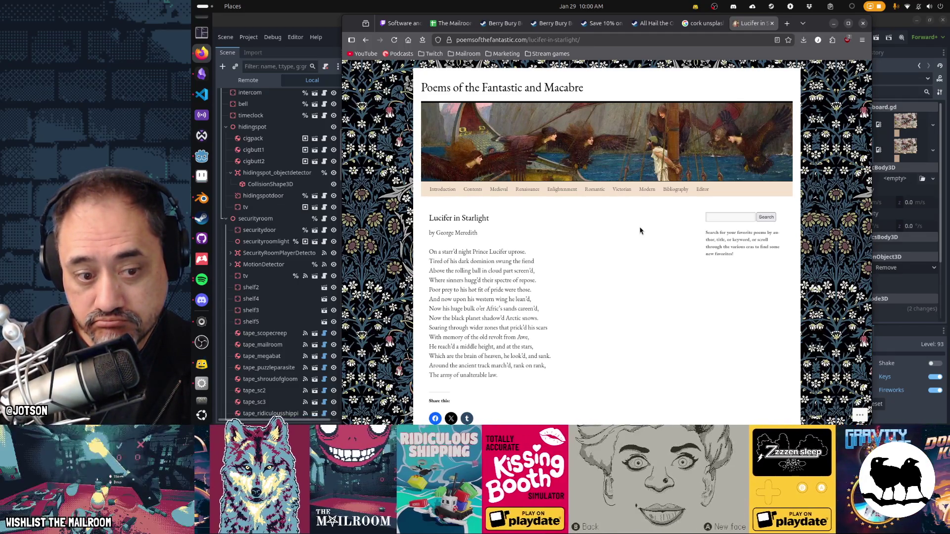
- Go back to the Victorian Era list and open James Russell Lowell's poem Midnight
key("alt+Left")
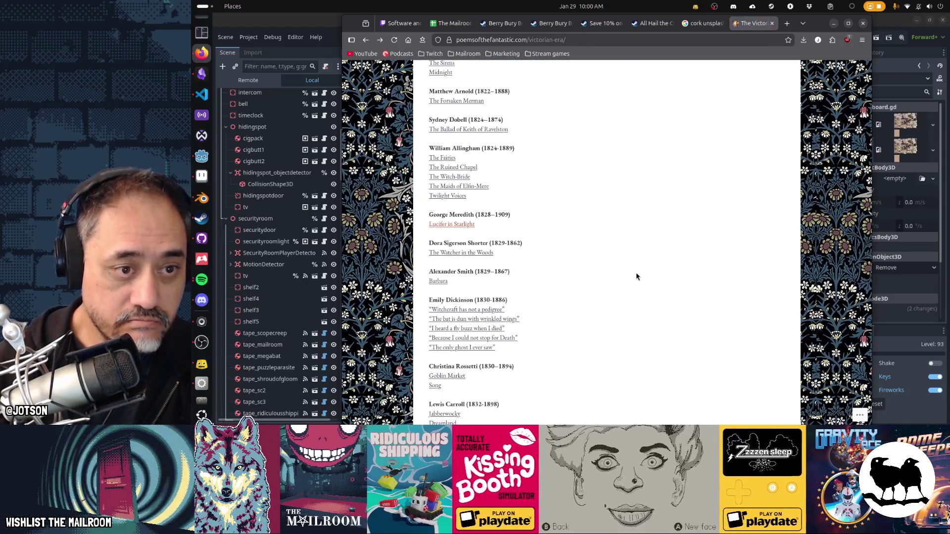
scroll(572, 338, "up", 2)
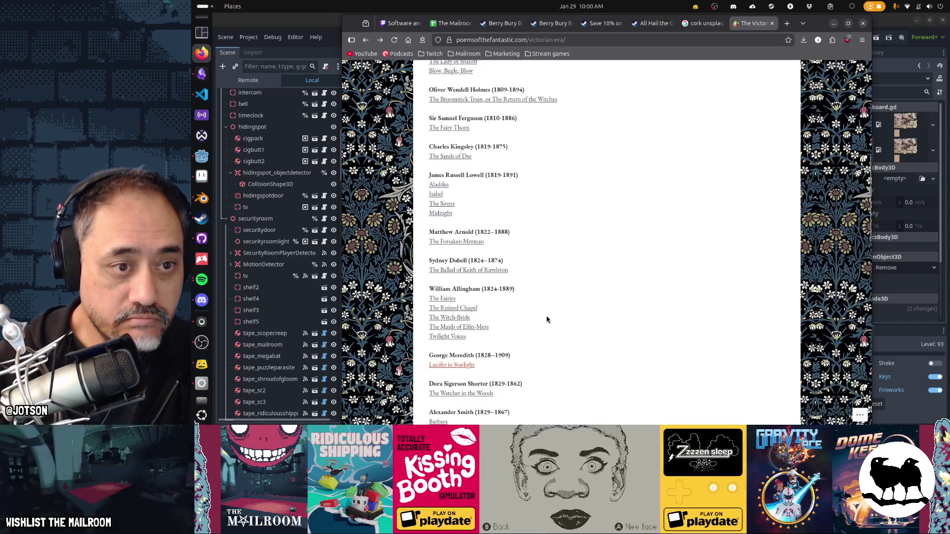
left_click(440, 174)
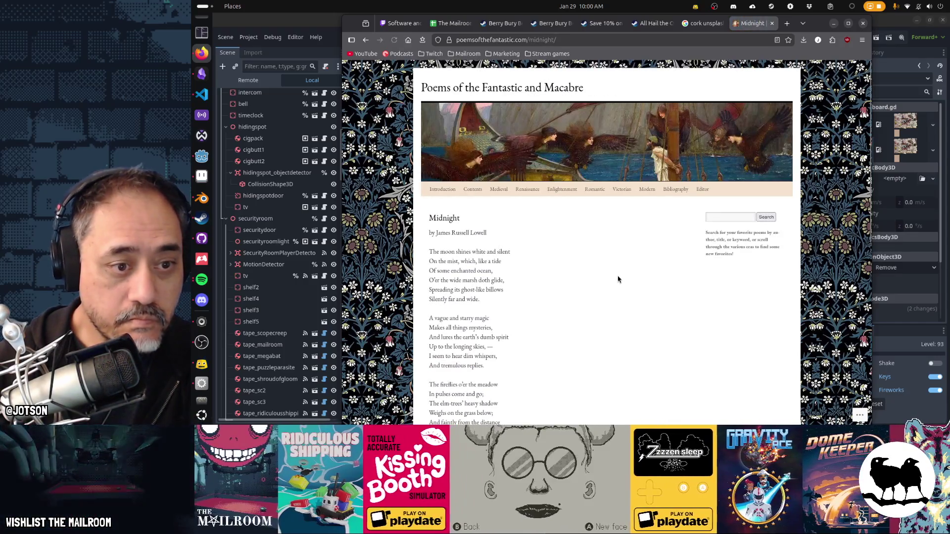
scroll(618, 279, "down", 3)
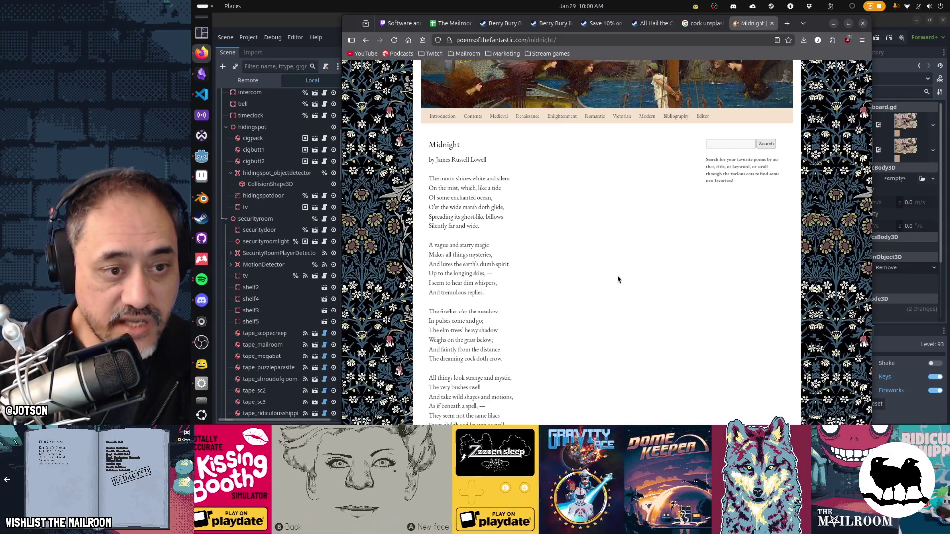
scroll(618, 280, "down", 5)
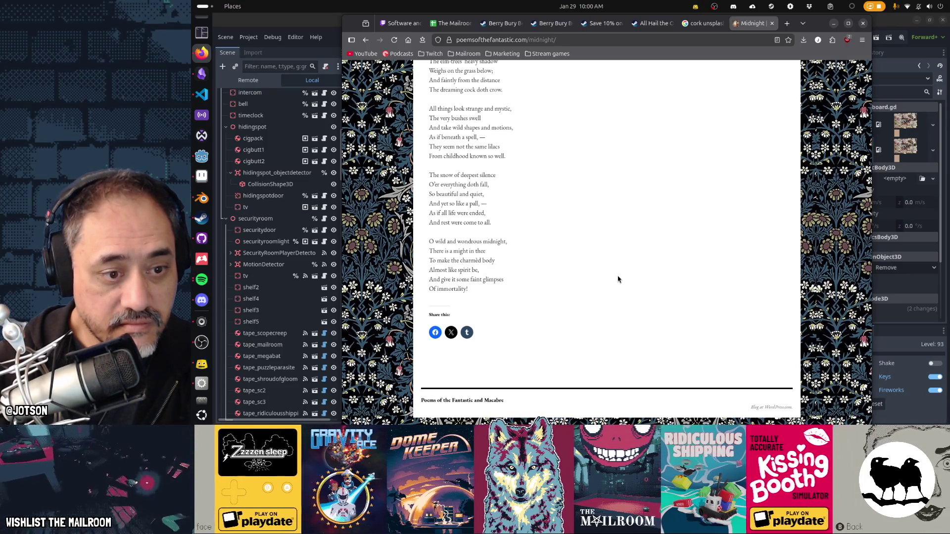
- Highlight several Midnight stanzas, including the fireflies and 'A vague and starry magic' ones, then return to the list
left_click_drag(486, 290, 448, 261)
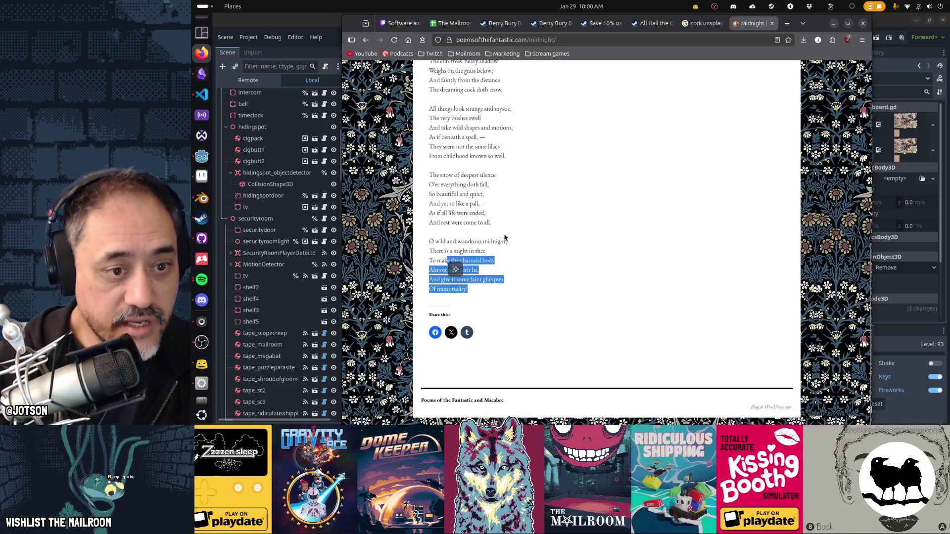
left_click_drag(499, 226, 424, 181)
left_click(534, 247)
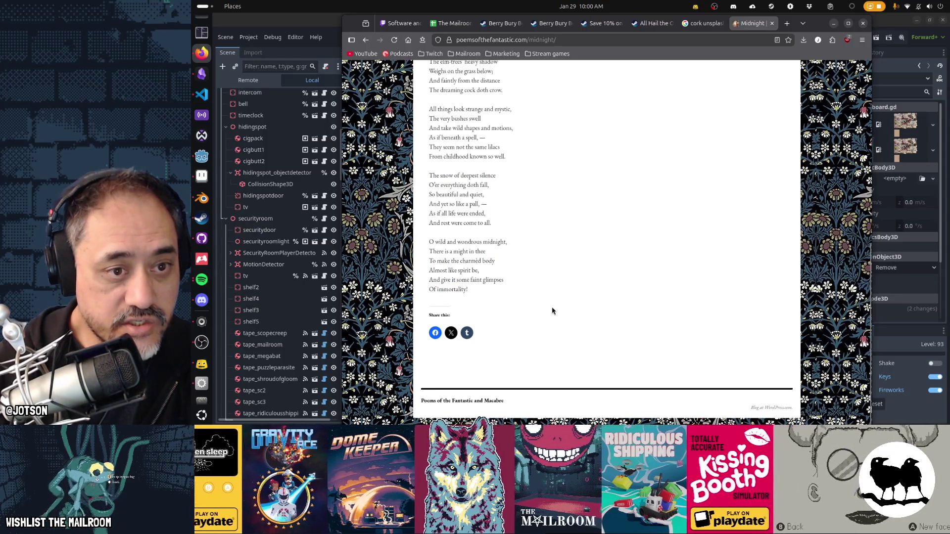
scroll(553, 311, "up", 3)
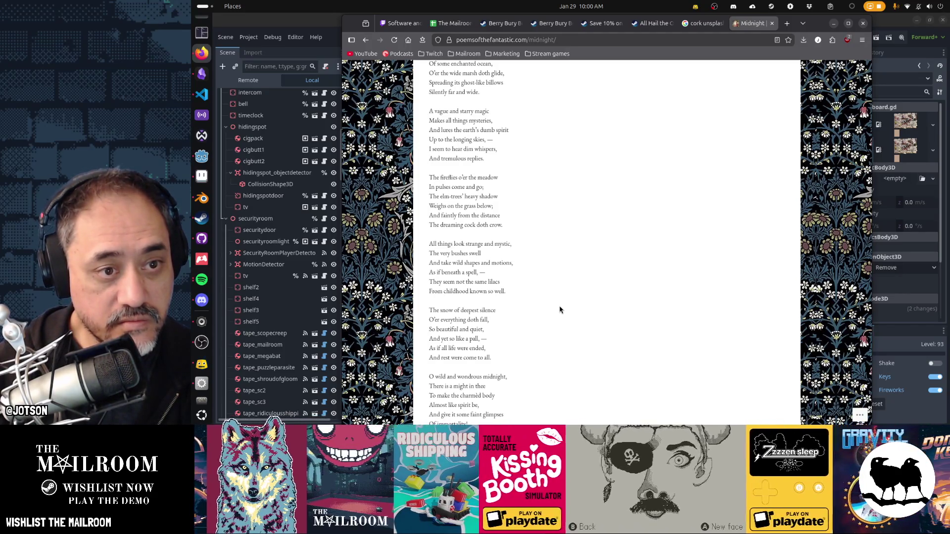
scroll(559, 310, "up", 3)
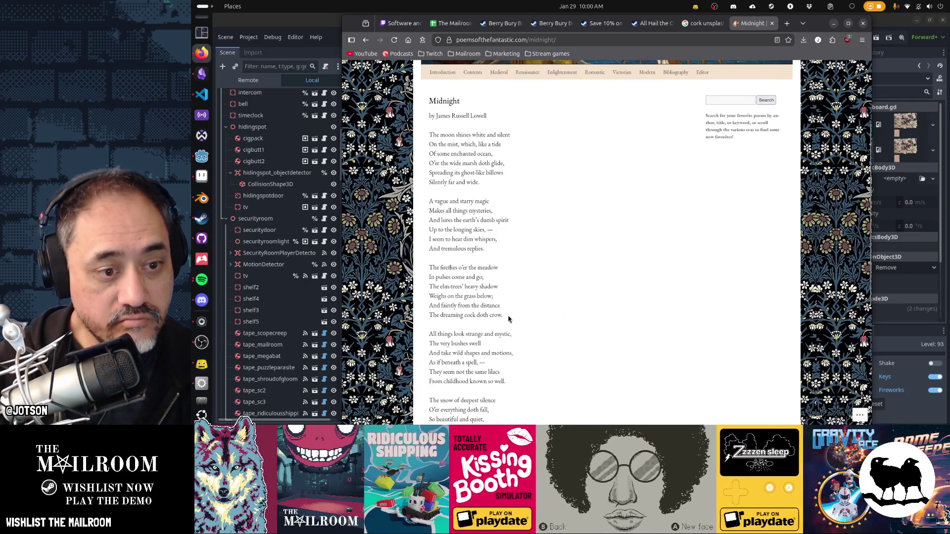
mouse_move(508, 318)
left_mouse_down()
mouse_move(436, 303)
mouse_move(429, 264)
left_mouse_up()
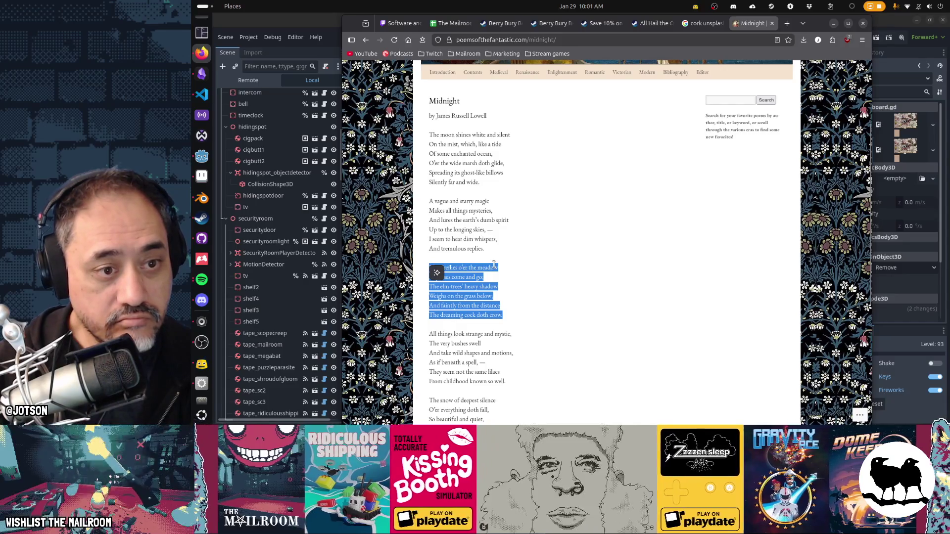
mouse_move(429, 201)
left_mouse_down()
mouse_move(490, 203)
mouse_move(529, 232)
left_mouse_up()
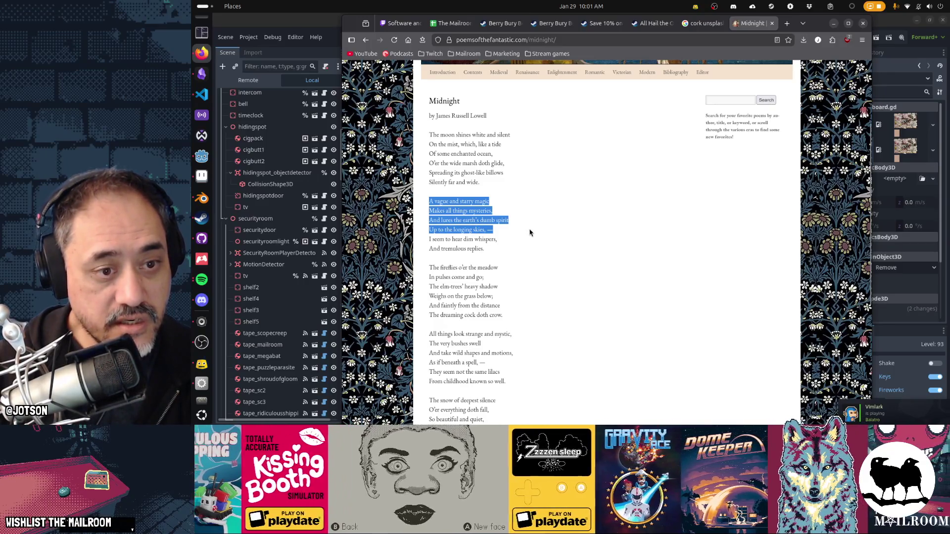
left_click_drag(530, 233, 532, 250)
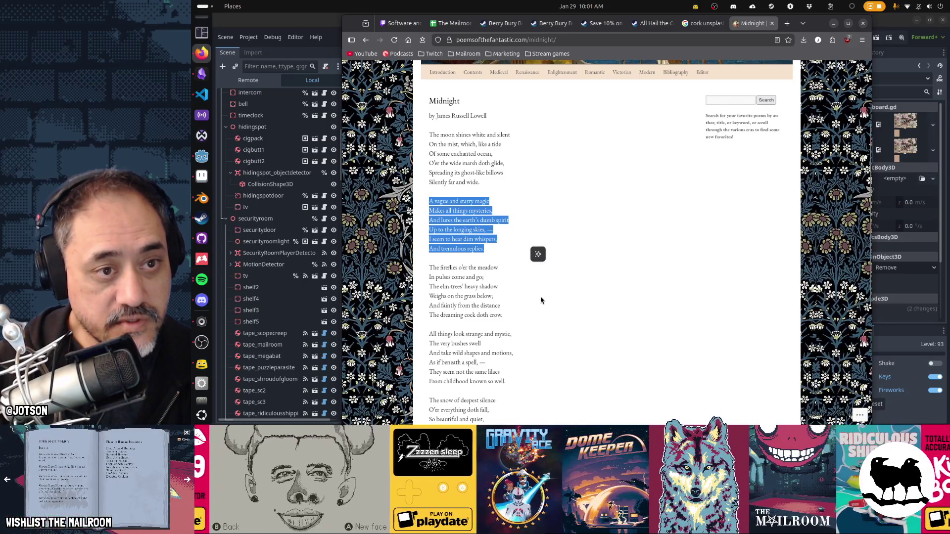
key("alt+Left")
scroll(520, 283, "down", 1)
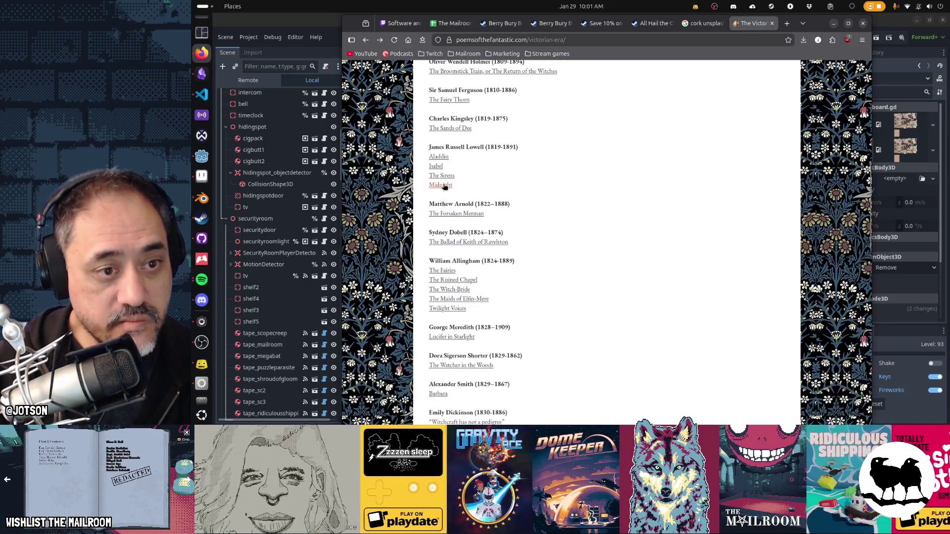
- Open Midnight and Lucifer in Starlight in background tabs
middle_click(445, 188)
scroll(467, 298, "up", 1)
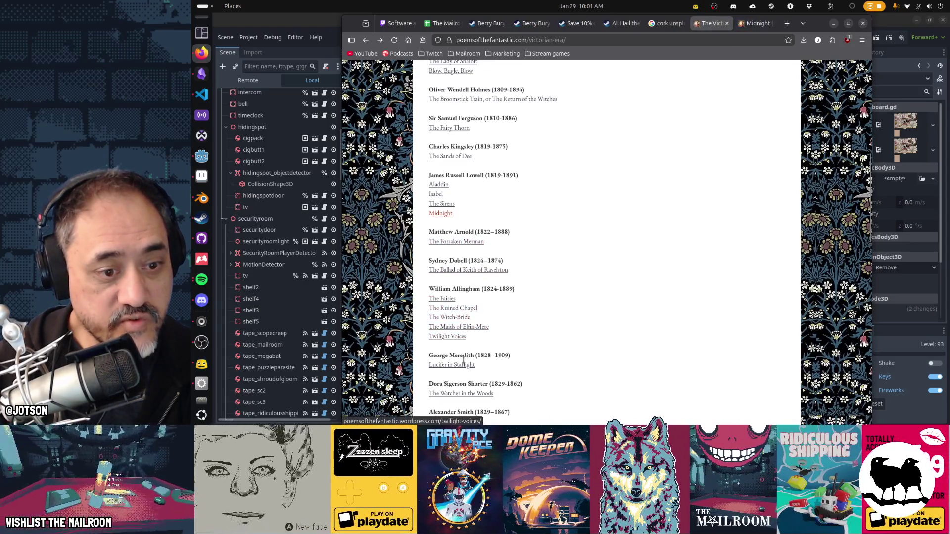
middle_click(474, 364)
scroll(497, 334, "up", 10)
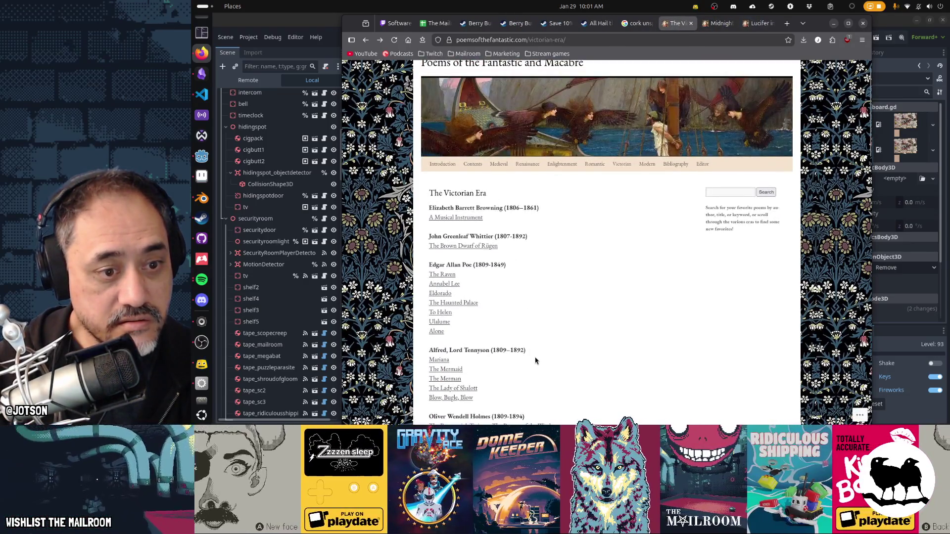
- Read Poe's The Raven, then return to the Victorian Era list
left_click(446, 275)
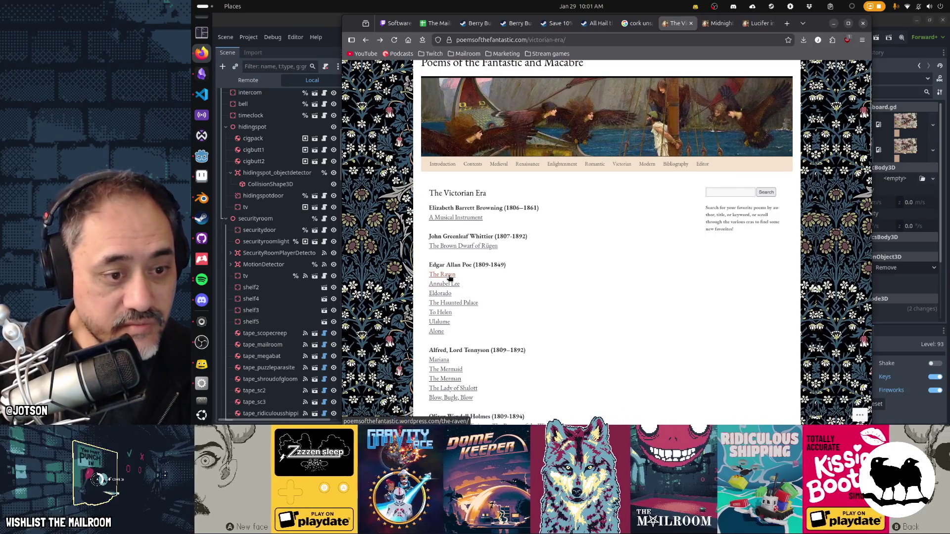
scroll(575, 285, "down", 20)
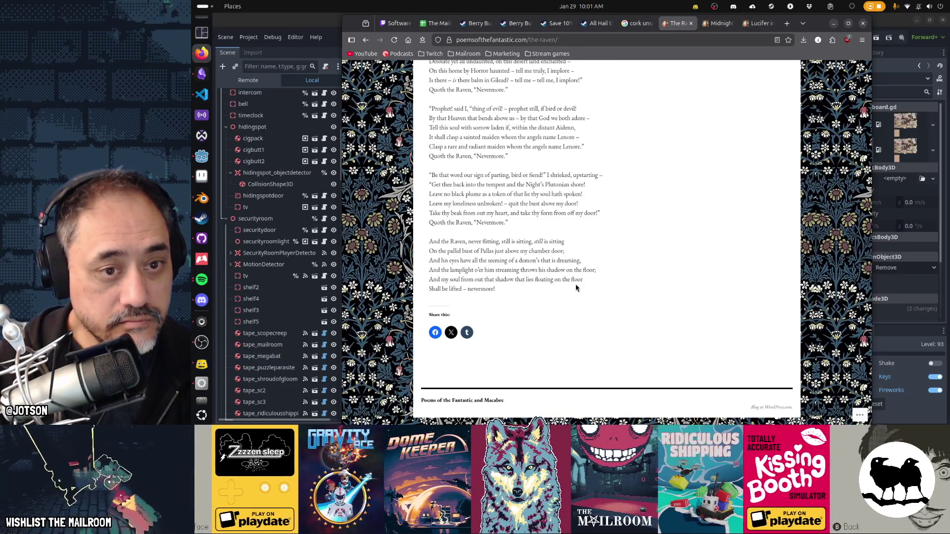
scroll(576, 288, "up", 3)
scroll(575, 285, "up", 3)
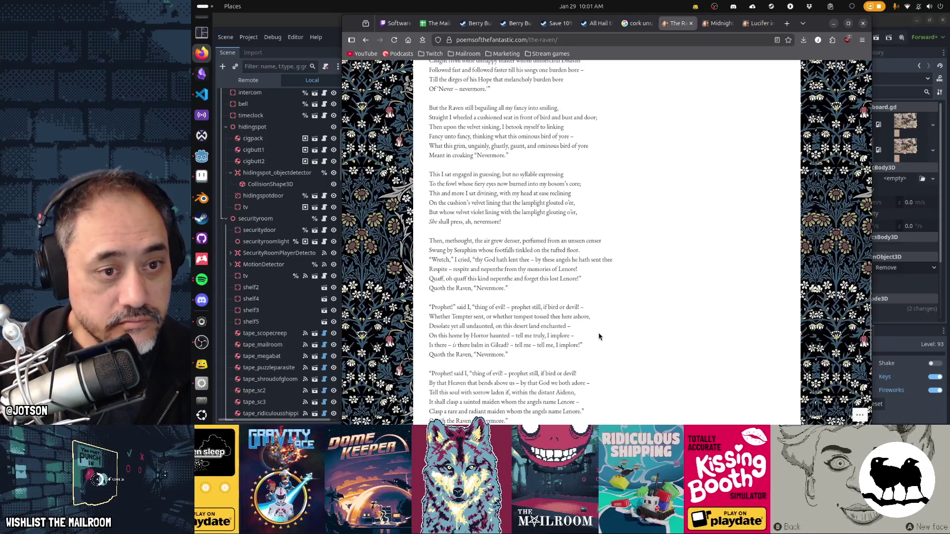
key("alt+Left")
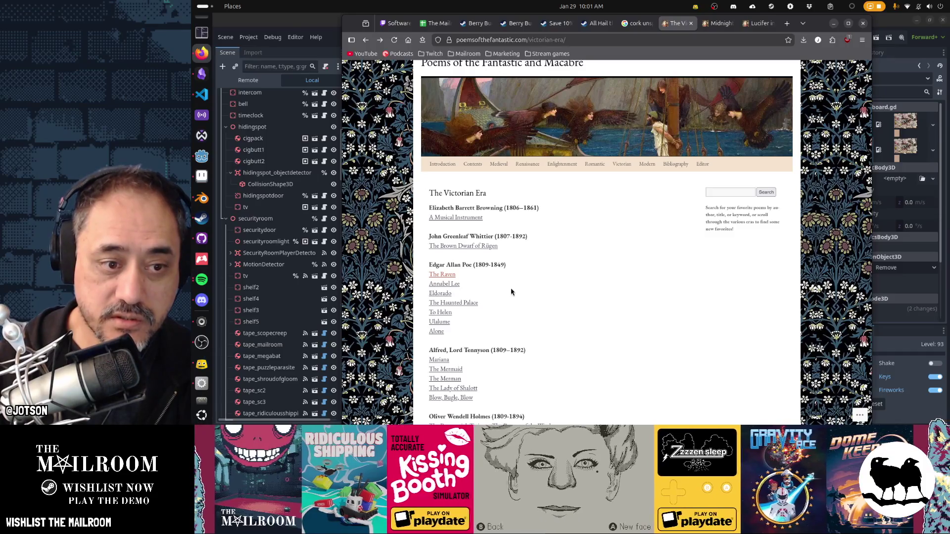
- Briefly select the year 1849 in Poe's heading, then open Tennyson's The Lady of Shalott
double_click(493, 265)
left_click(526, 299)
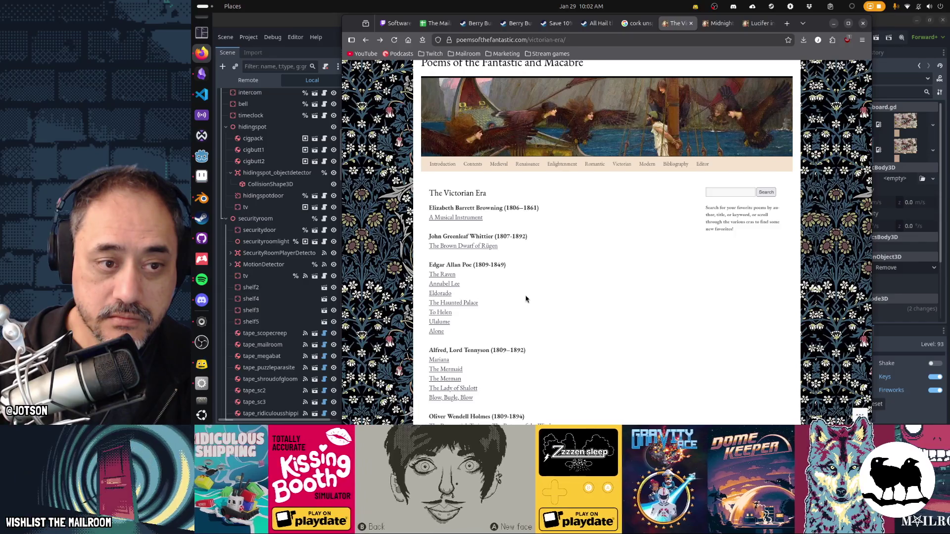
scroll(526, 299, "down", 2)
scroll(524, 292, "down", 7)
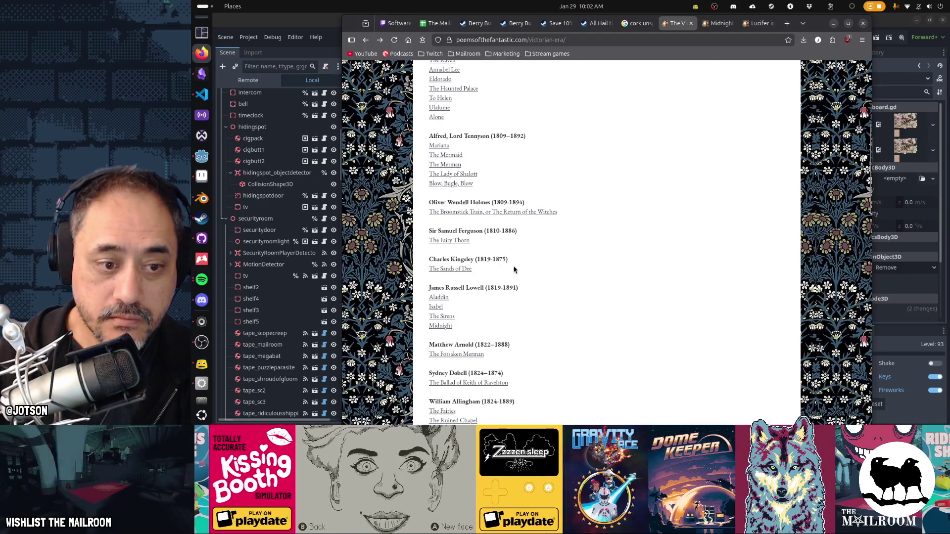
left_click(466, 177)
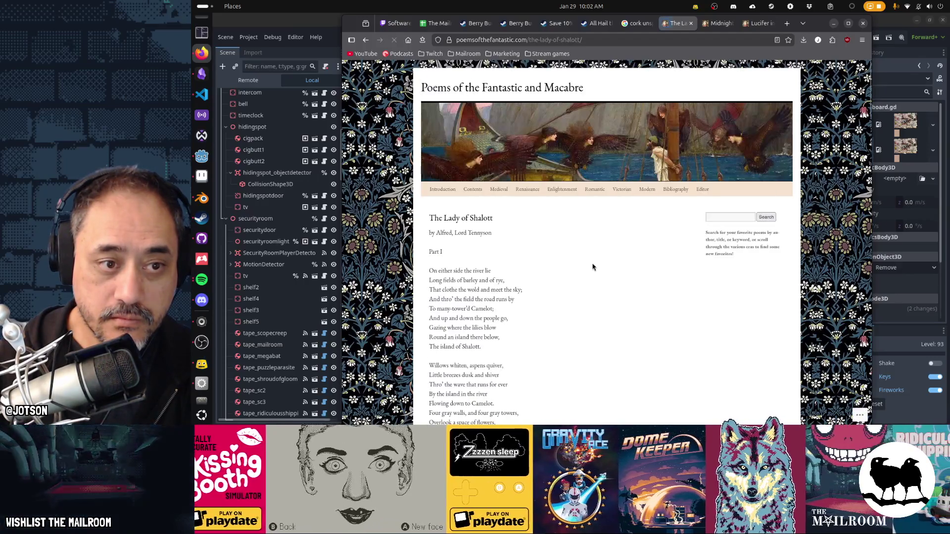
- Scroll through The Lady of Shalott, then go back to the Victorian Era index
scroll(593, 281, "down", 4)
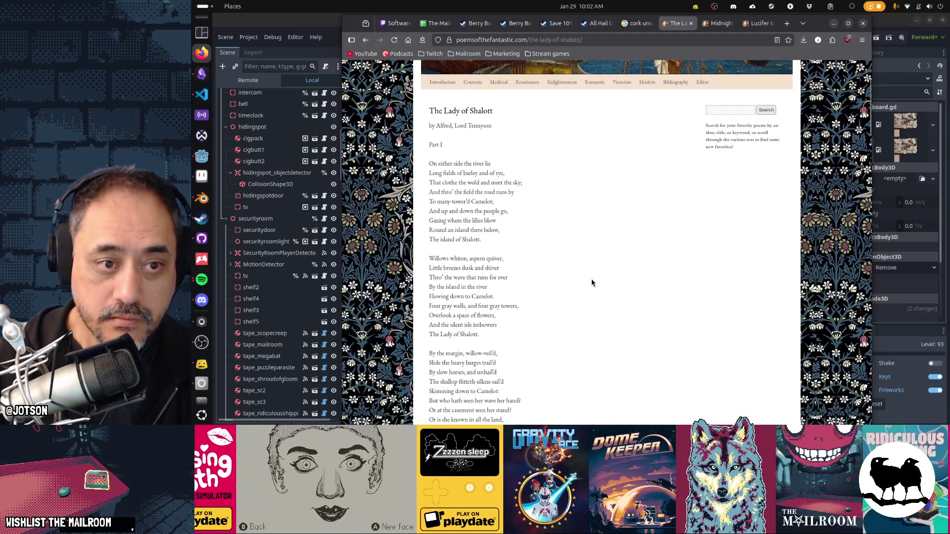
scroll(591, 282, "down", 4)
scroll(601, 299, "down", 13)
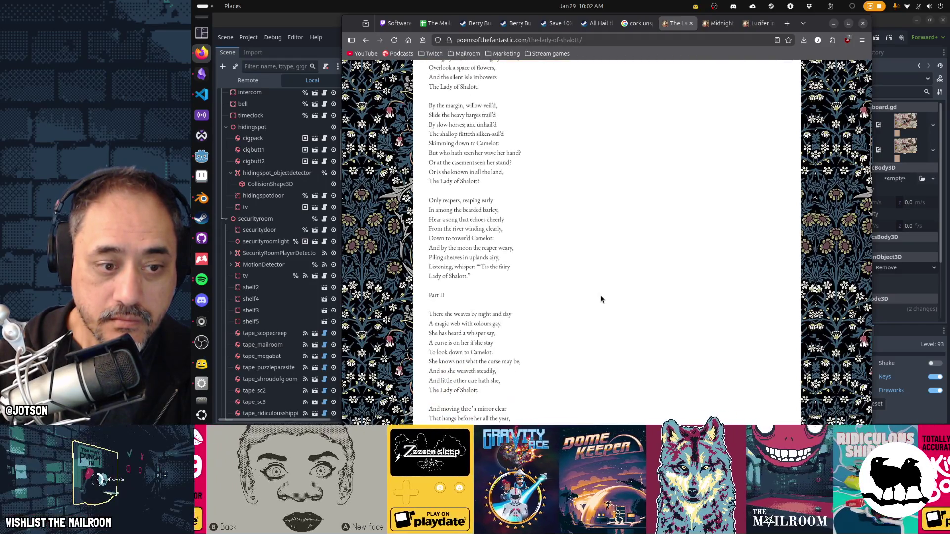
scroll(601, 299, "down", 5)
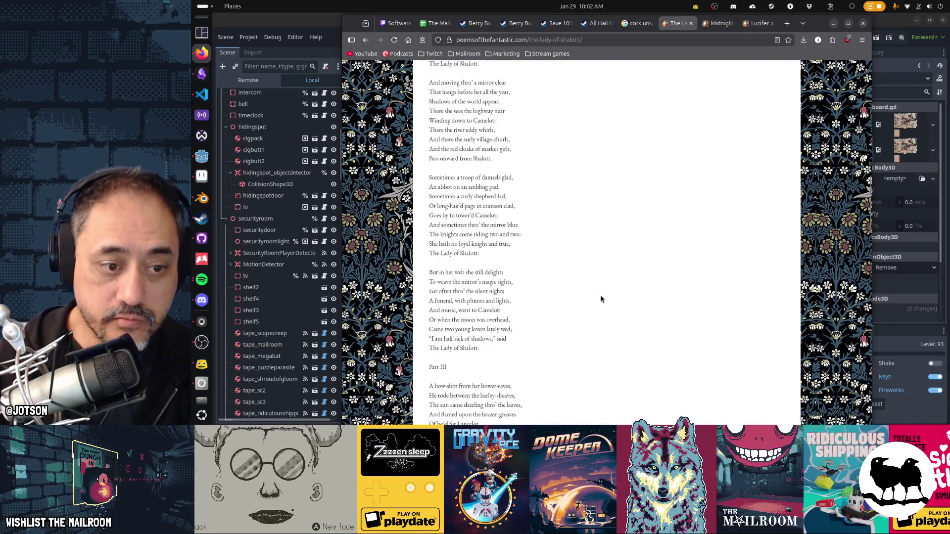
scroll(601, 299, "down", 3)
key("alt+Left")
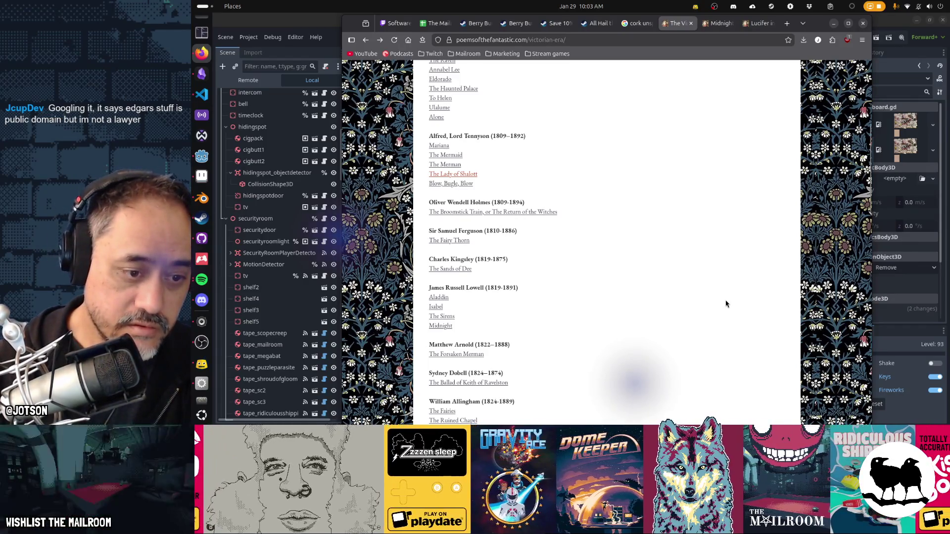
- Scroll to the later Victorian poets, then open a new tab with a twitch.tv channel address
scroll(725, 303, "down", 4)
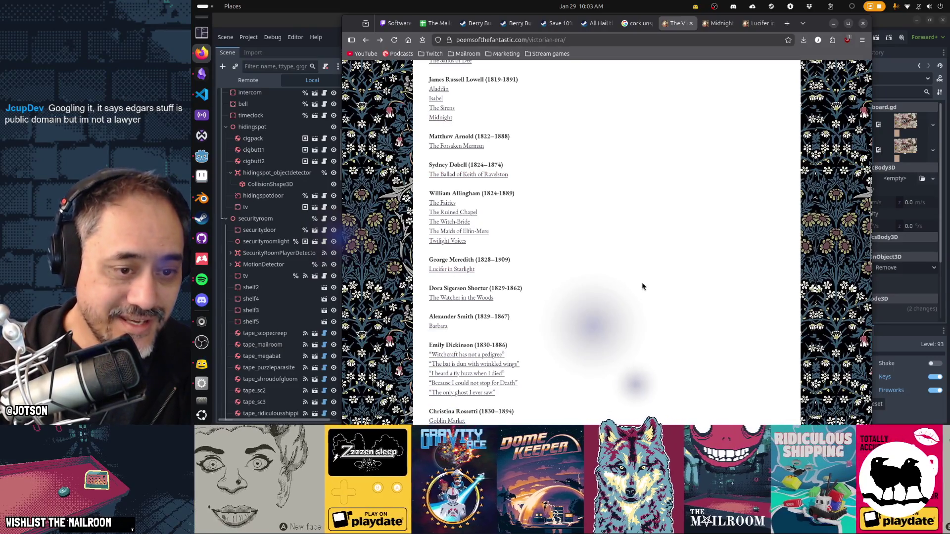
scroll(642, 287, "down", 3)
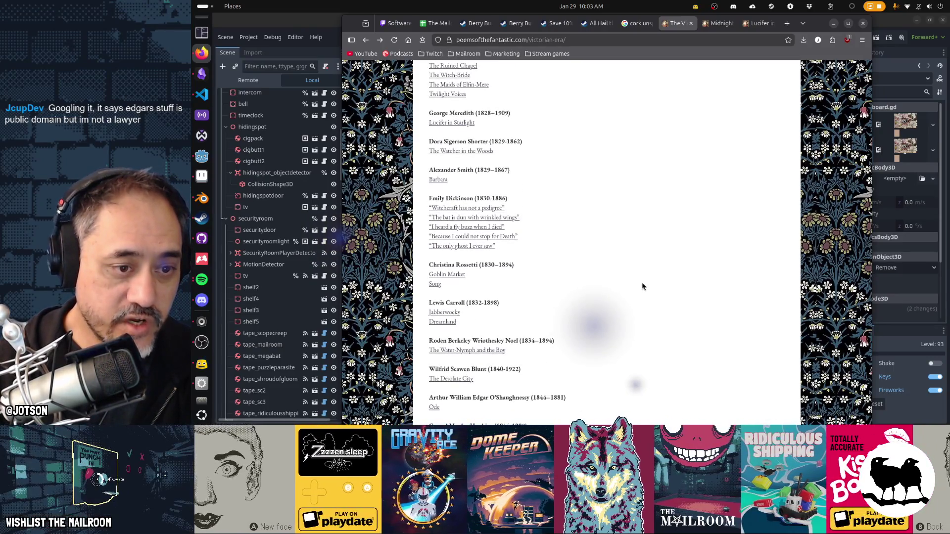
scroll(642, 286, "down", 2)
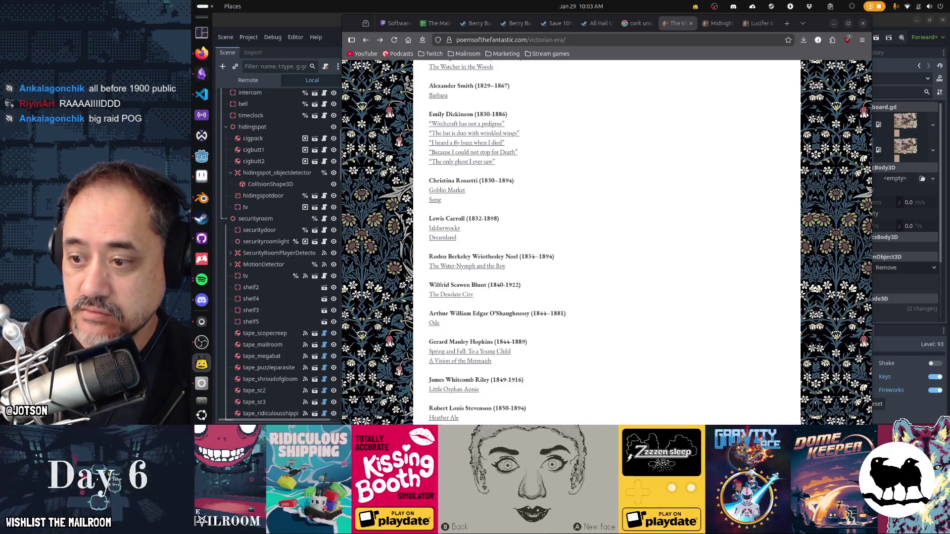
key("ctrl+t")
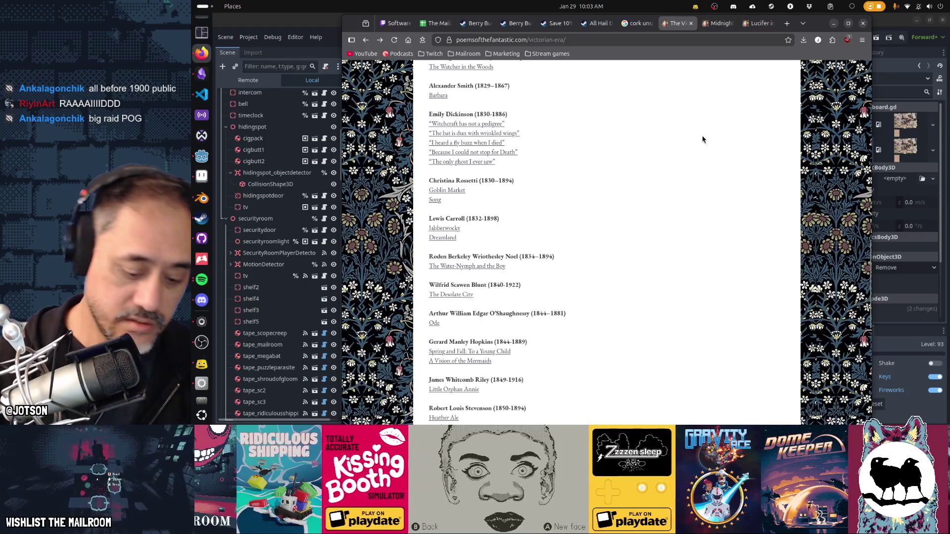
type("twitch.tv/ri")
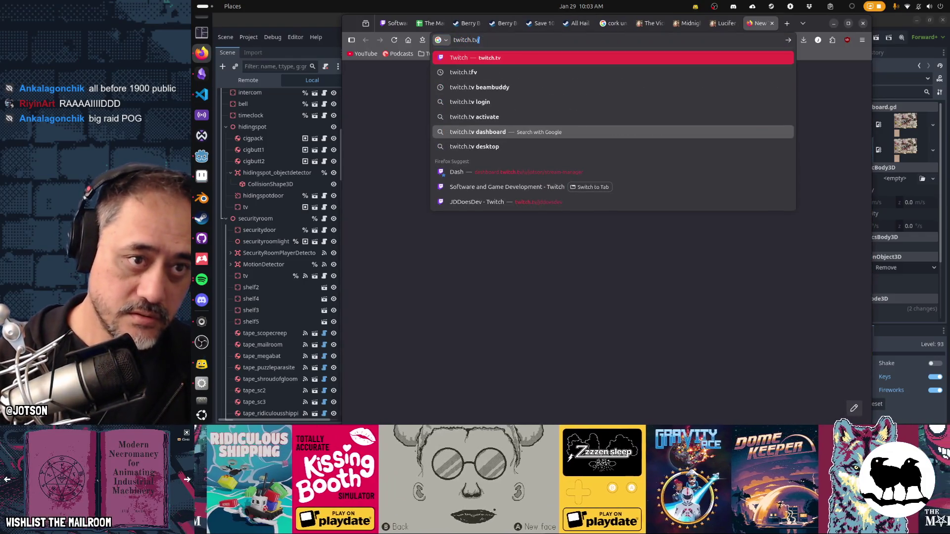
type("yinart/about")
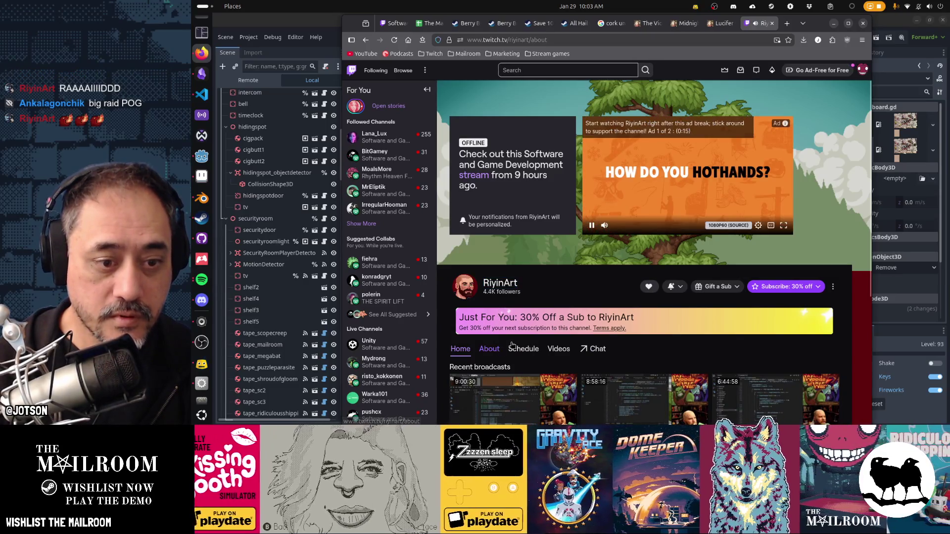
- View the Twitch channel's About page and follow its Woods of War store link
left_click(489, 348)
scroll(705, 317, "up", 2)
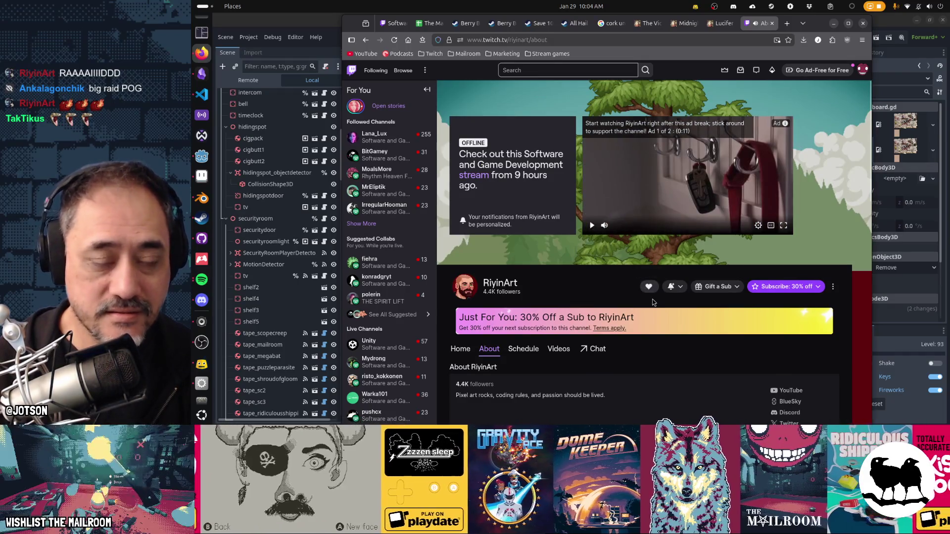
scroll(653, 301, "down", 3)
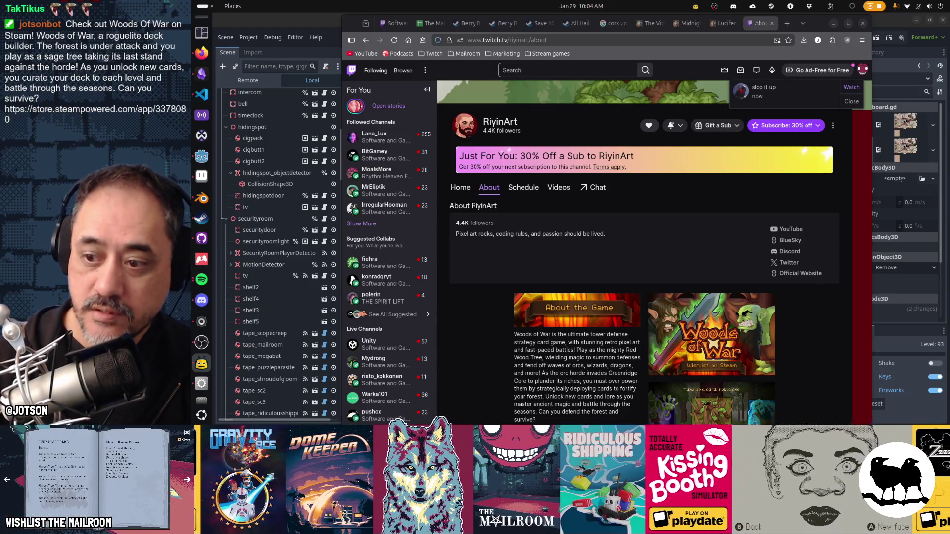
left_click(711, 346)
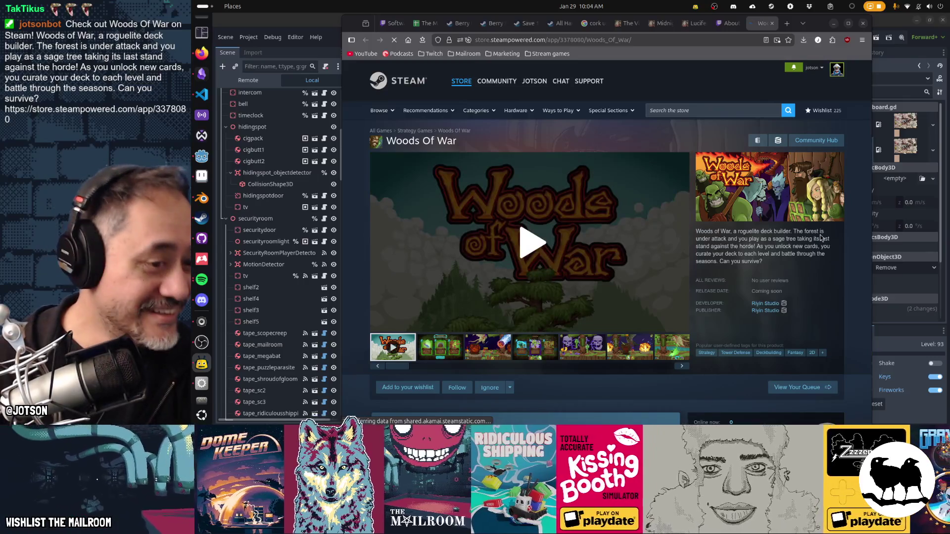
- View a Woods of War screenshot and the trailer, then open the Twitch channel's Videos list
left_click(453, 343)
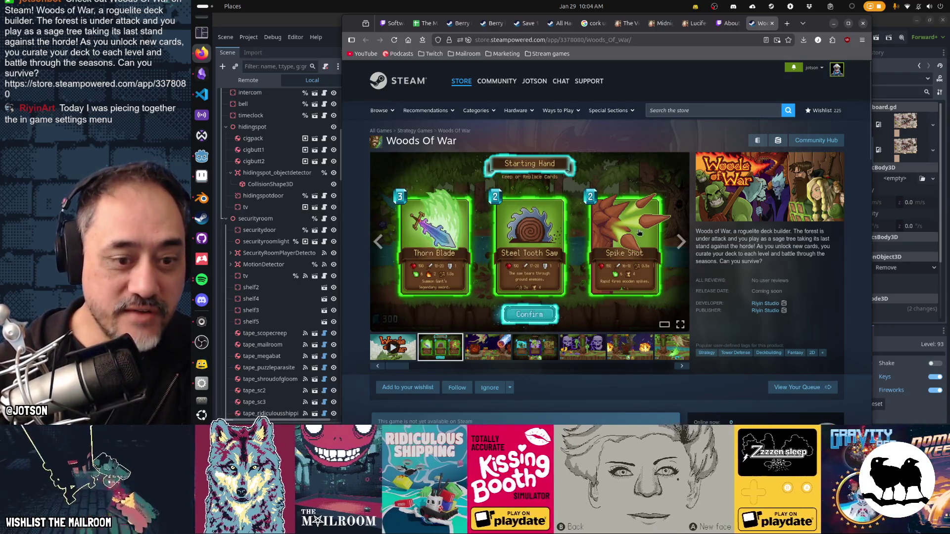
left_click(405, 342)
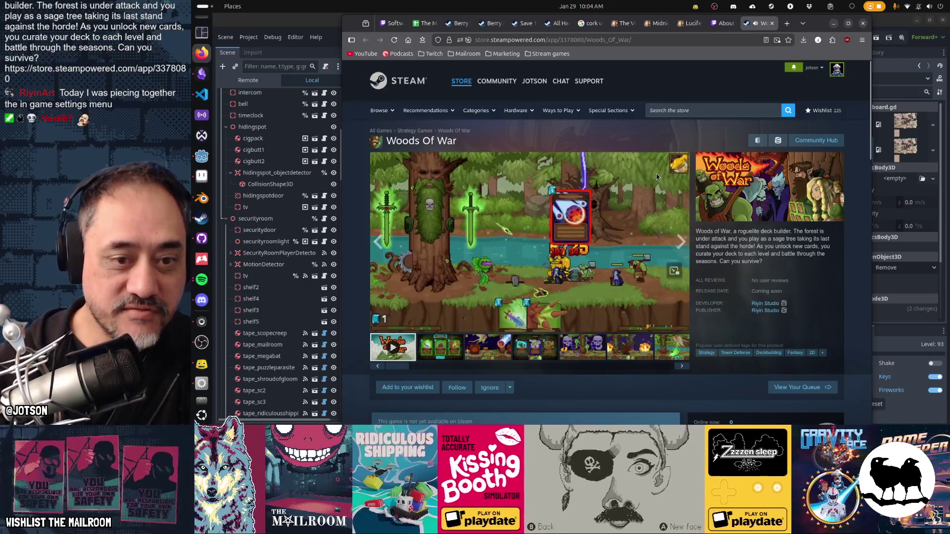
mouse_move(773, 26)
left_mouse_down()
mouse_move(582, 30)
mouse_move(763, 34)
mouse_move(593, 30)
mouse_move(889, 58)
mouse_move(895, 71)
left_mouse_up()
key("ctrl+Page_Up")
left_click(794, 248)
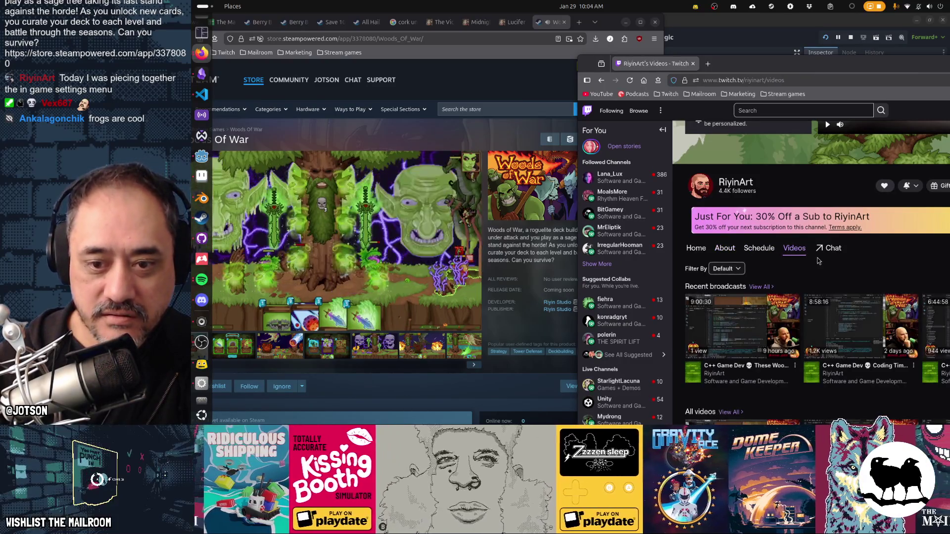
- Show all the channel's videos, open the 6:48:50 past broadcast, and mute it
scroll(819, 261, "down", 3)
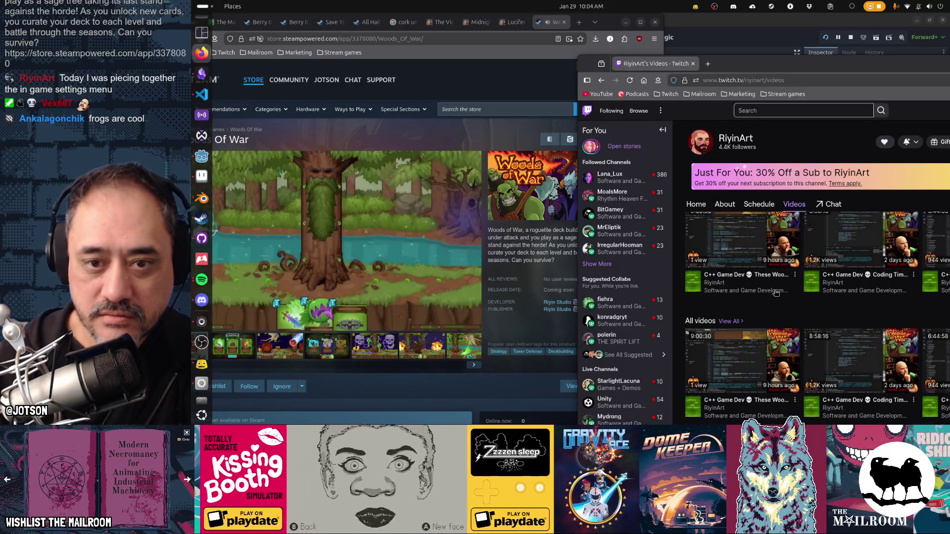
left_click(739, 321)
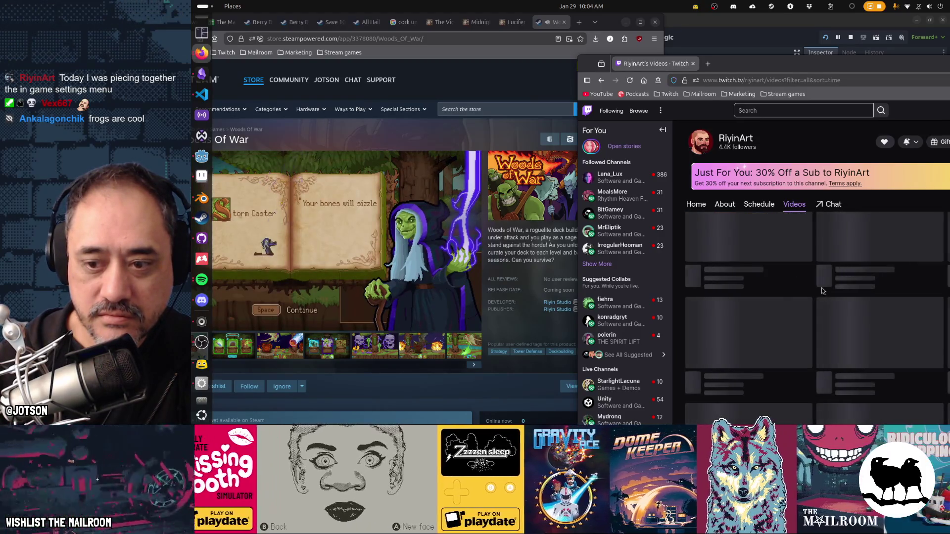
scroll(847, 267, "down", 3)
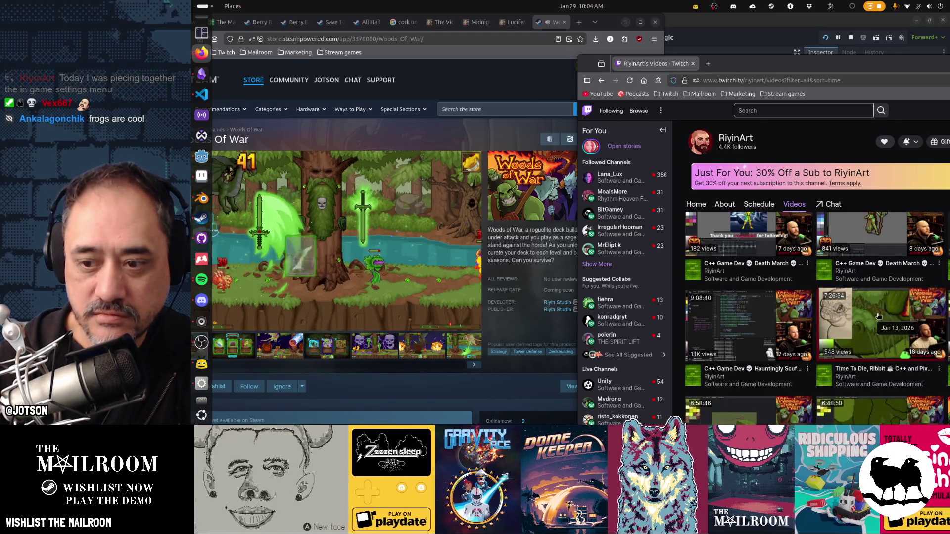
scroll(881, 312, "down", 2)
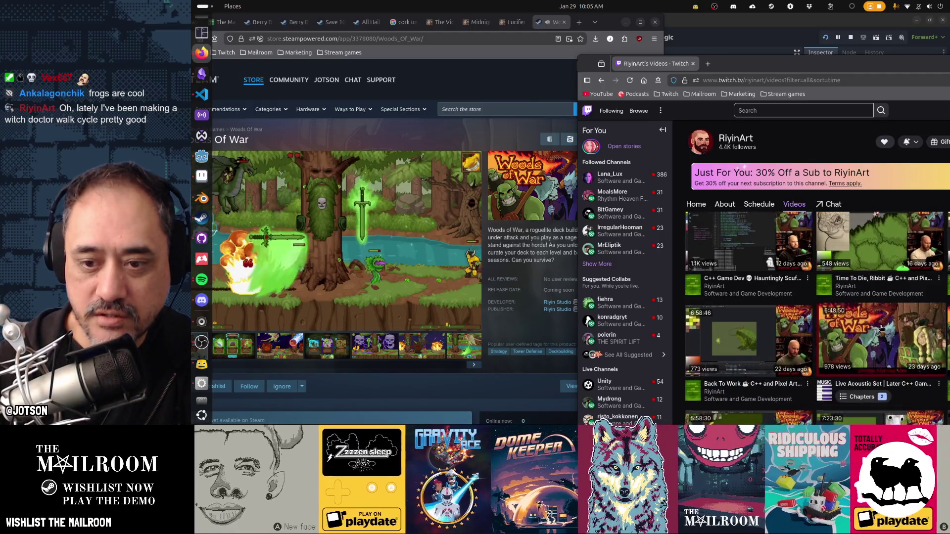
left_click(880, 328)
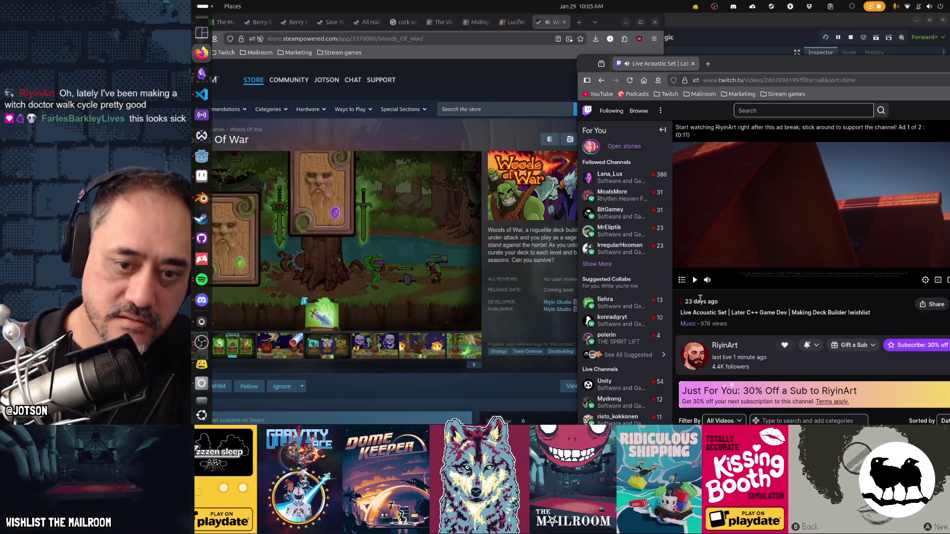
left_click(716, 280)
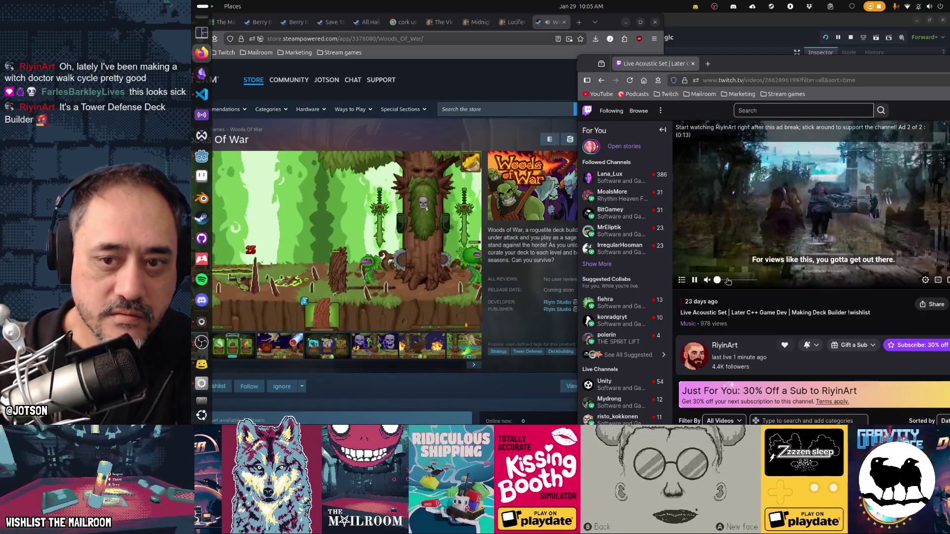
mouse_move(728, 281)
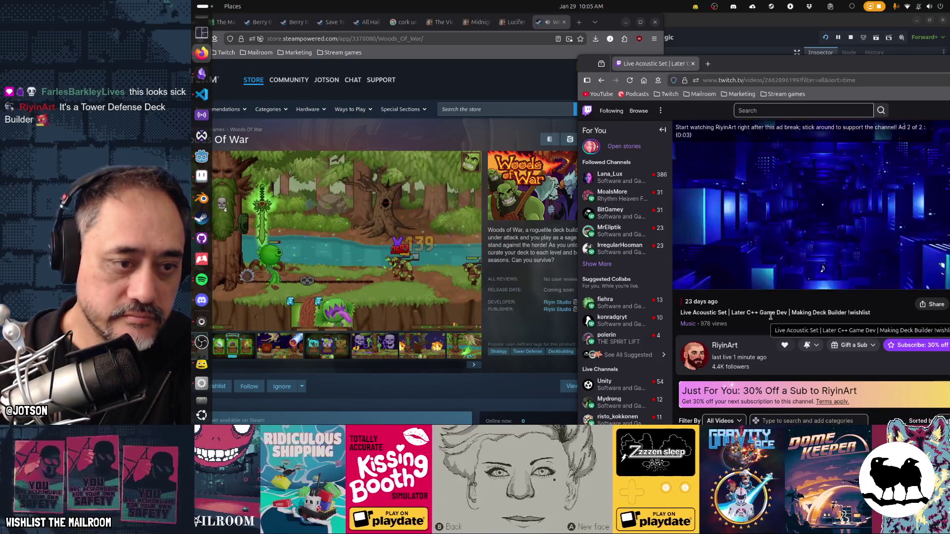
- Glance at the Woods of War store page, then seek the broadcast to the frog-drawing scene at 01:32:39
left_click(530, 257)
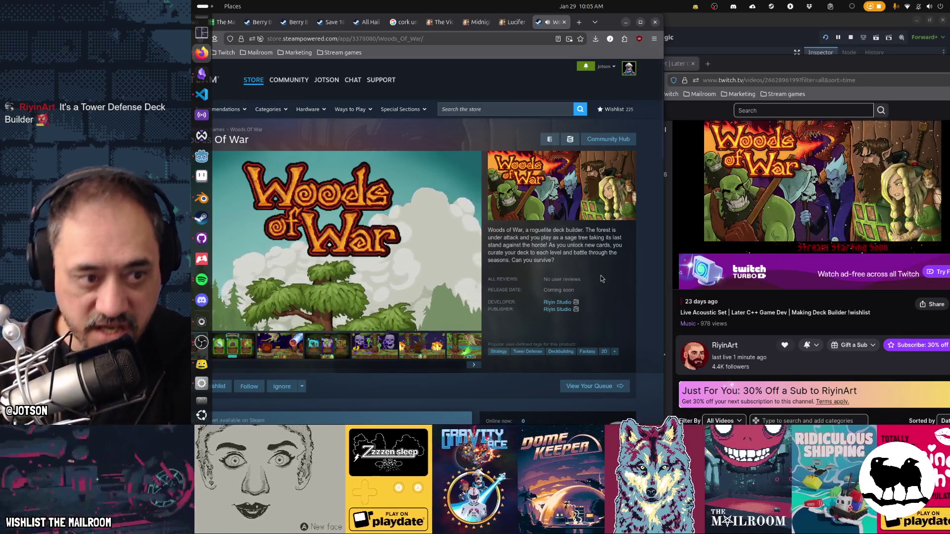
left_click(824, 303)
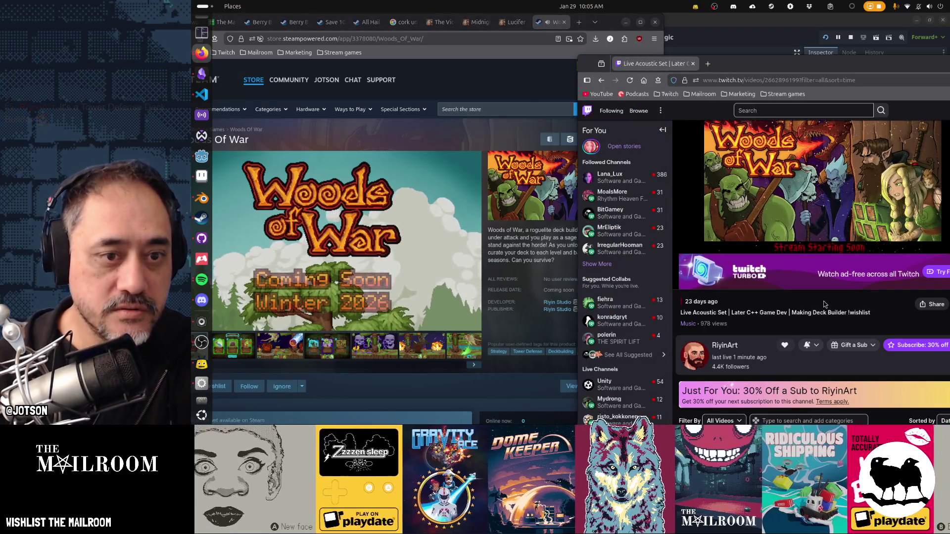
mouse_move(731, 247)
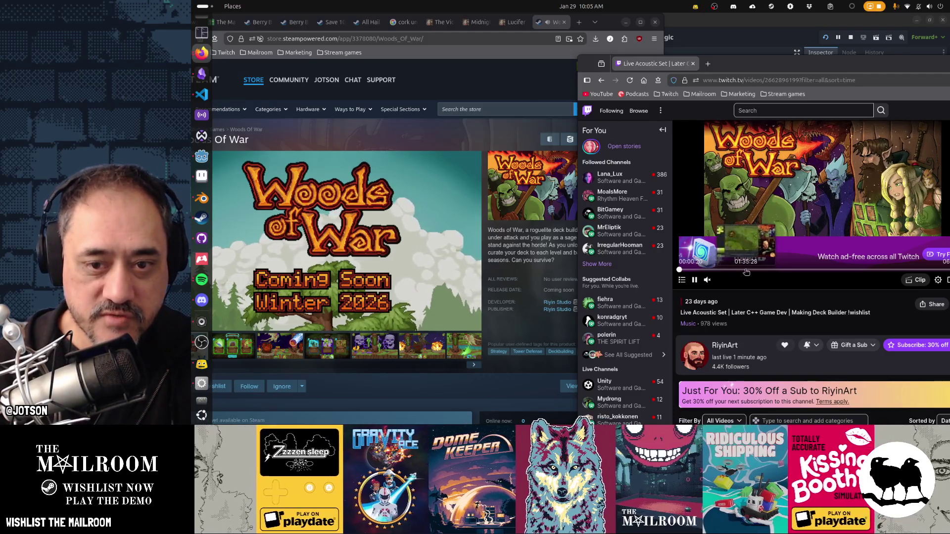
left_click(744, 271)
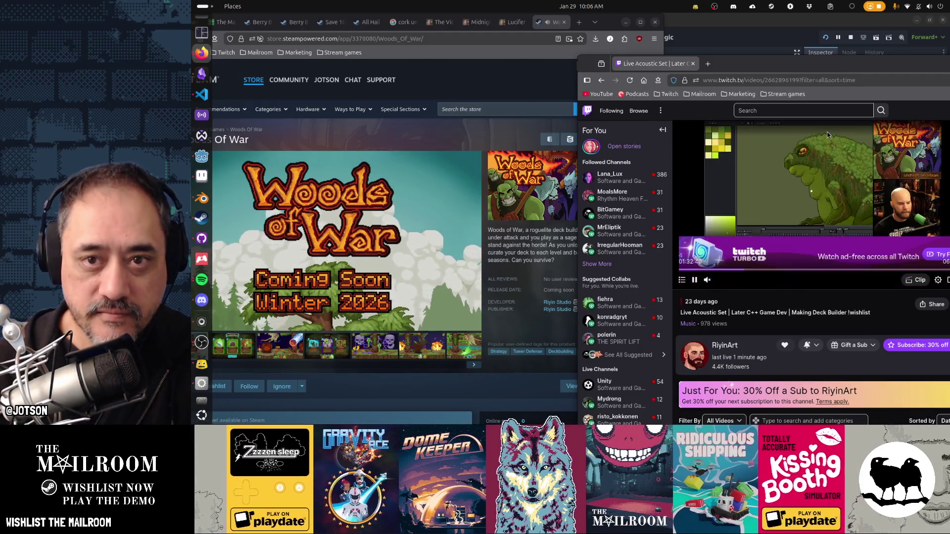
- Watch the broadcast full screen, exit full screen, and close the Twitch window
left_click_drag(814, 68, 622, 48)
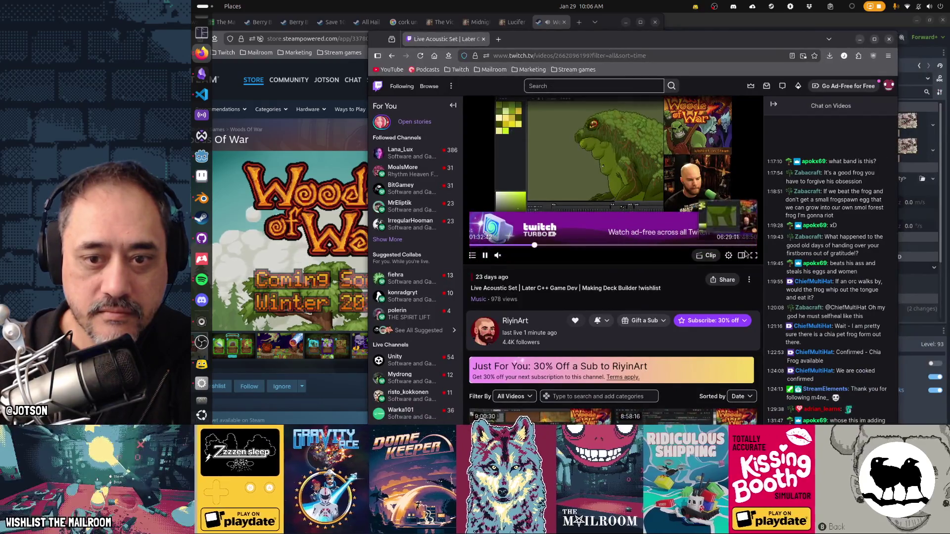
double_click(751, 257)
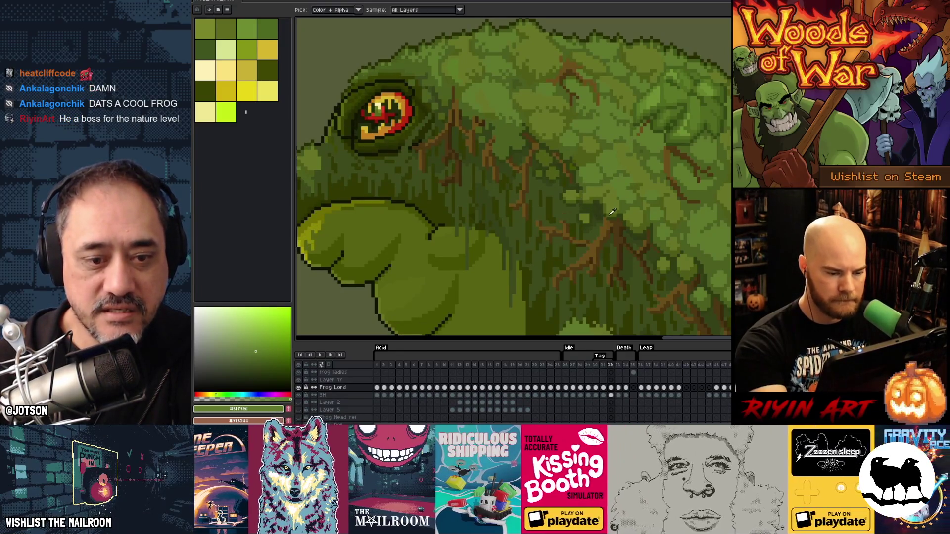
mouse_move(661, 396)
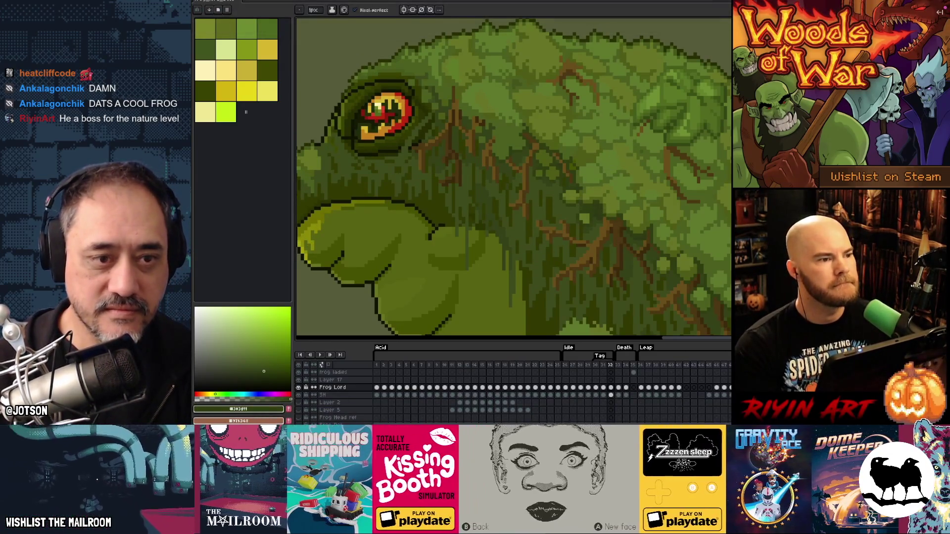
key("Escape")
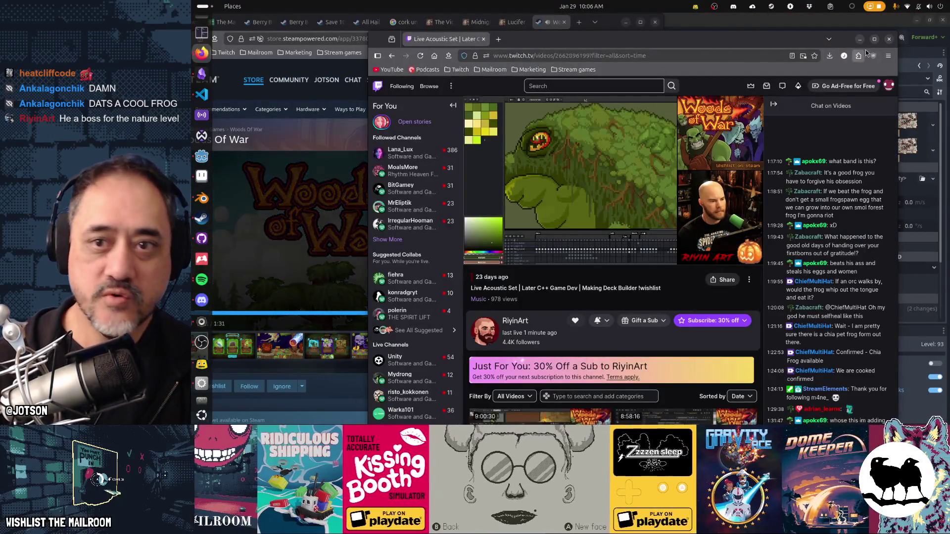
left_click(890, 40)
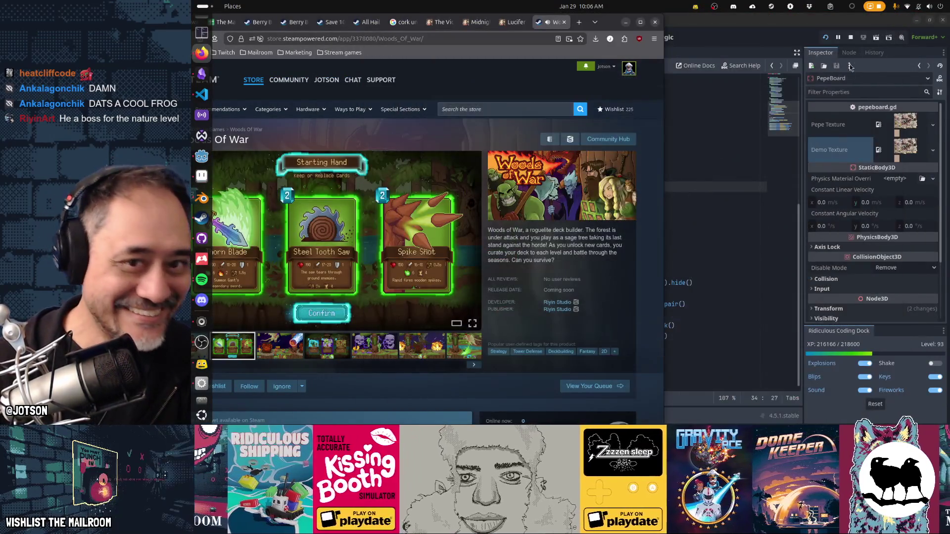
- Launch the Godot project with F5, take the frog from its jar and inspect it
left_click(764, 34)
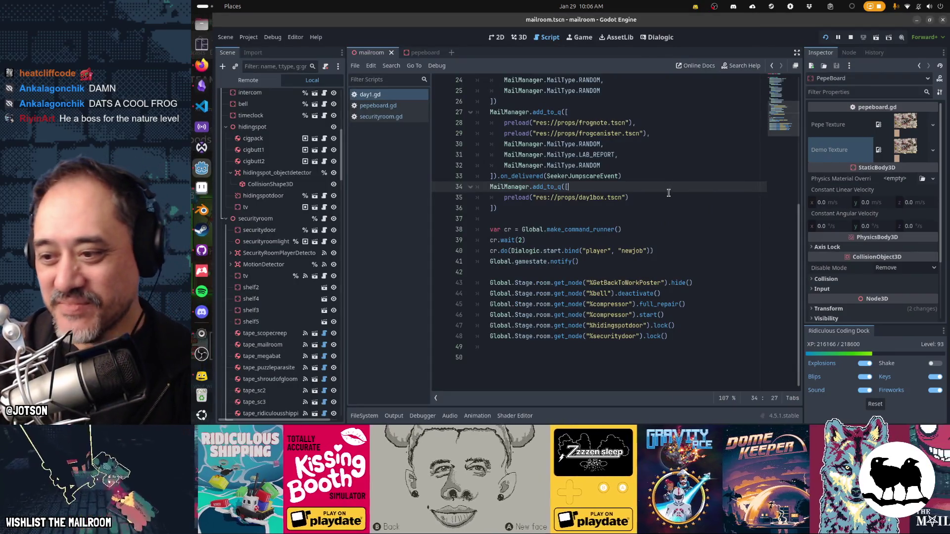
key("F5")
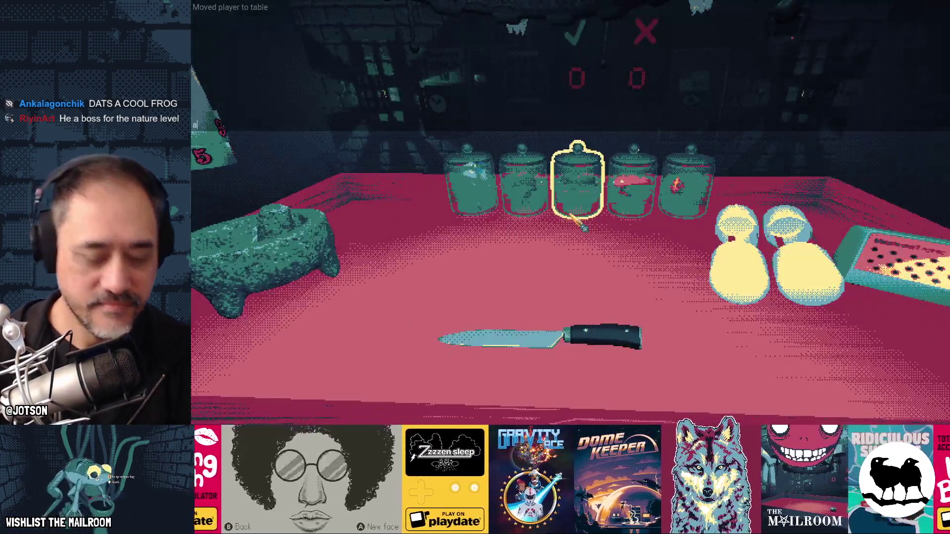
left_click(571, 216)
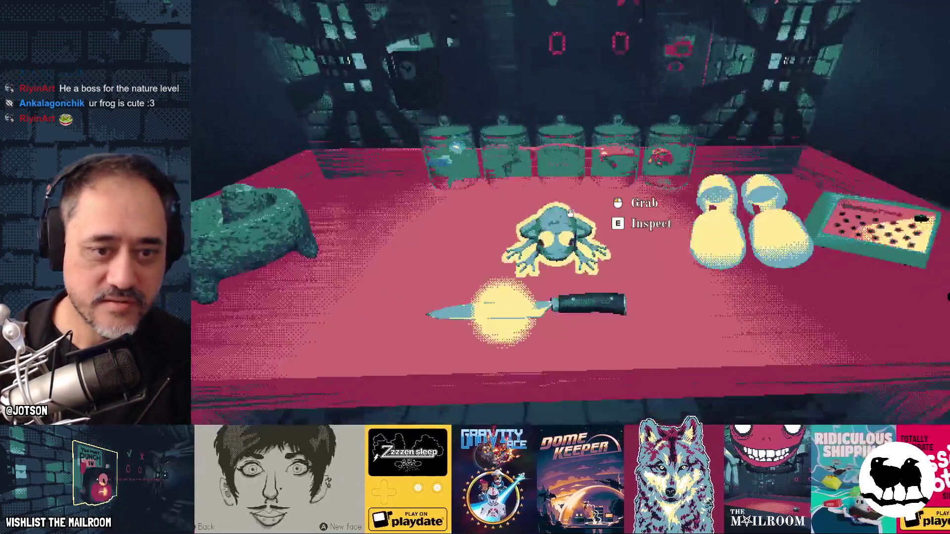
left_click(570, 212)
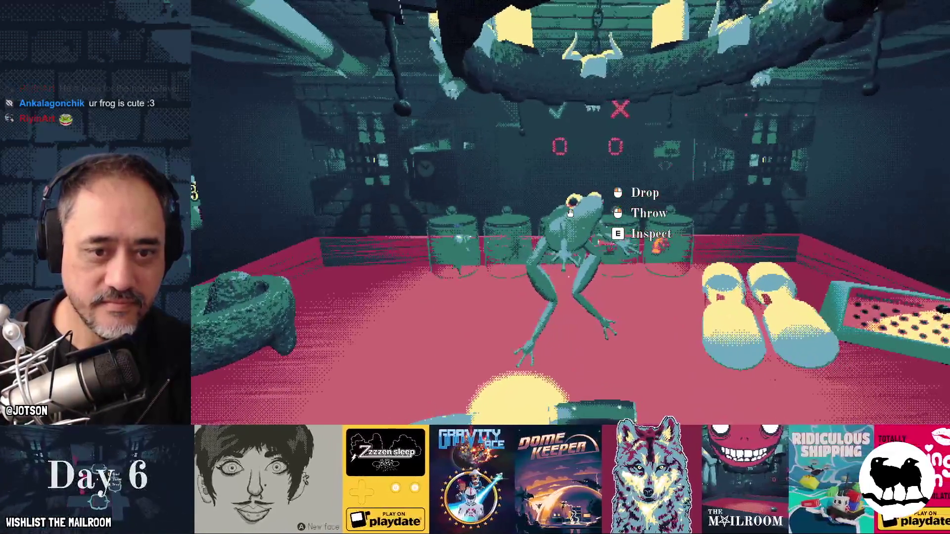
key("e")
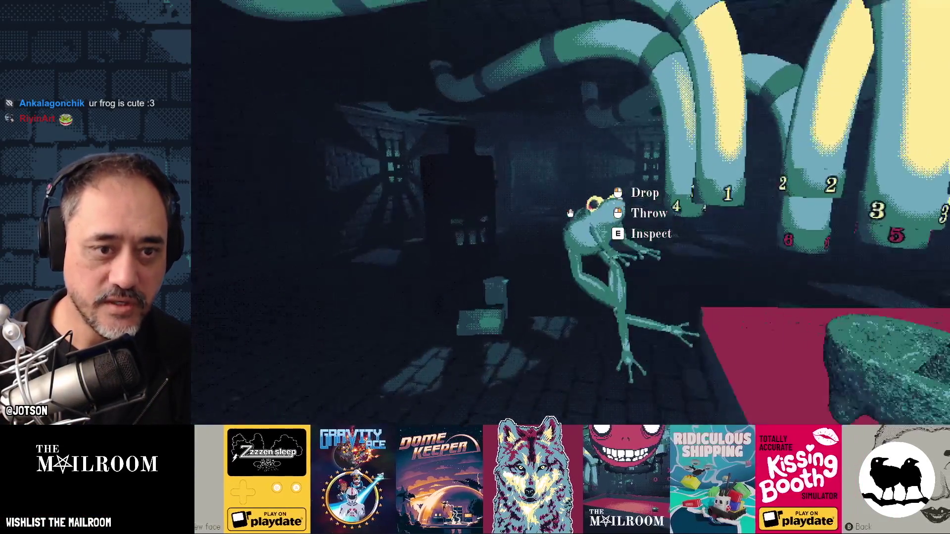
- Walk to the toilet, drop and retake the frog, and set the red item on the shelf
key("w")
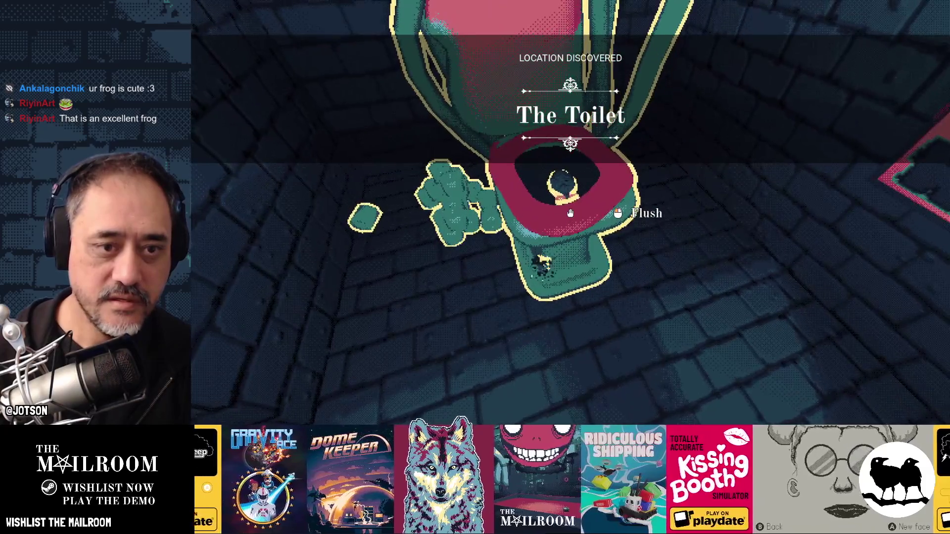
key("w")
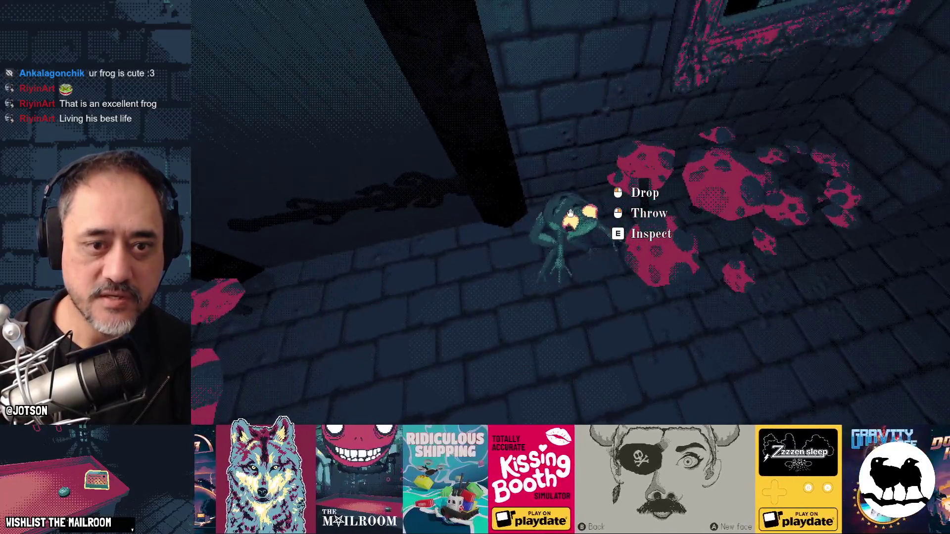
left_click(570, 213)
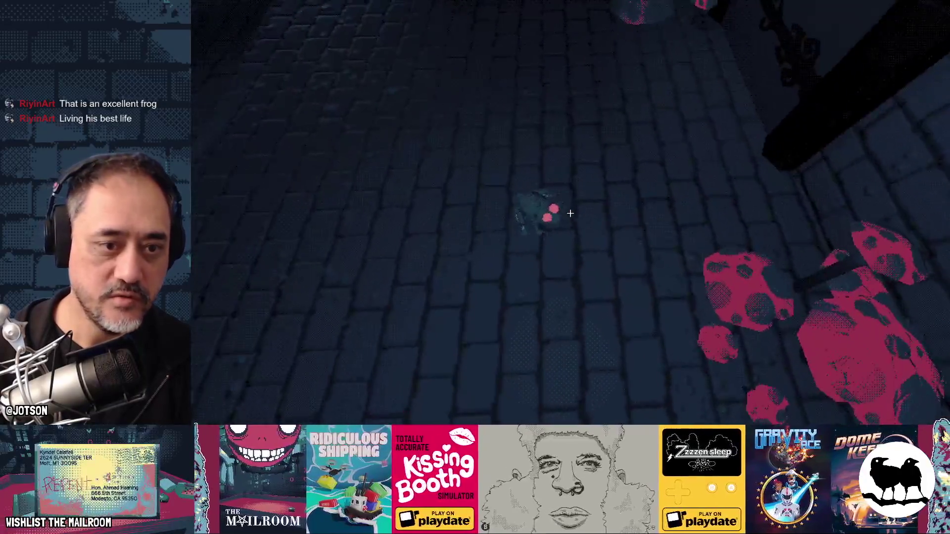
left_click(570, 212)
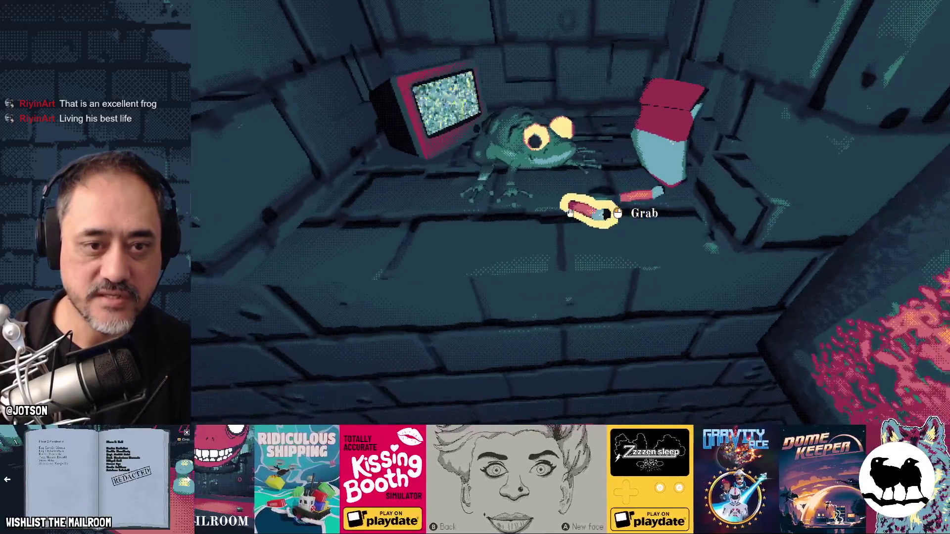
left_click(570, 212)
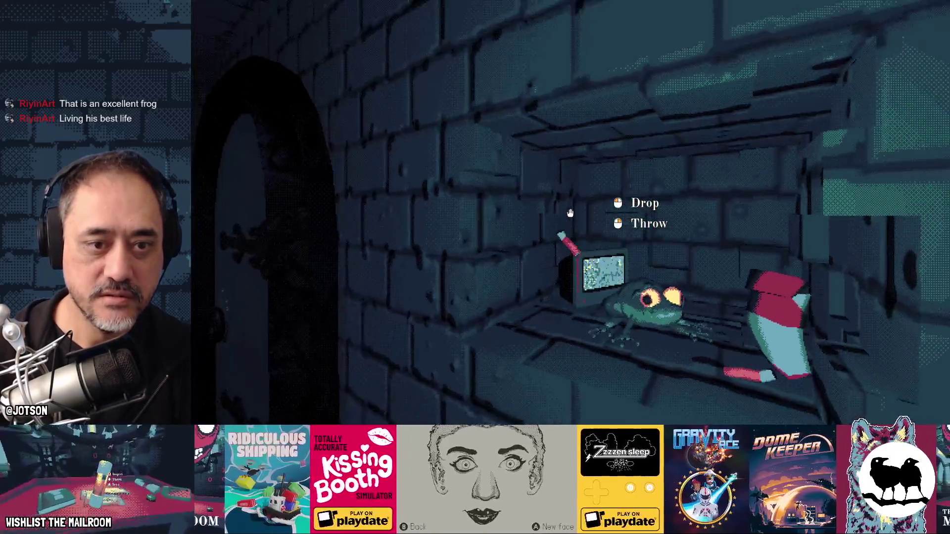
left_click(570, 213)
- Carry the frog to the red table, stop with F8, and open the Dialogic frog timeline
key("w")
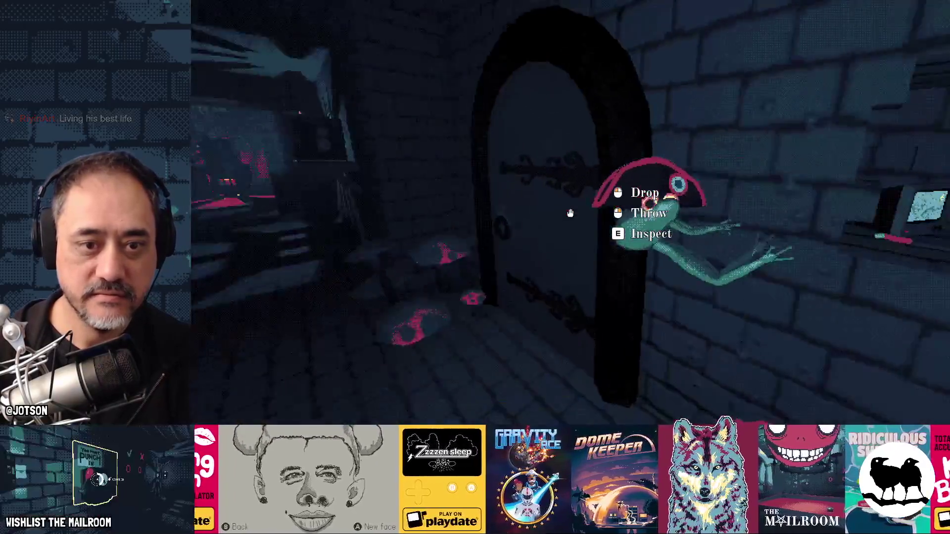
key("w")
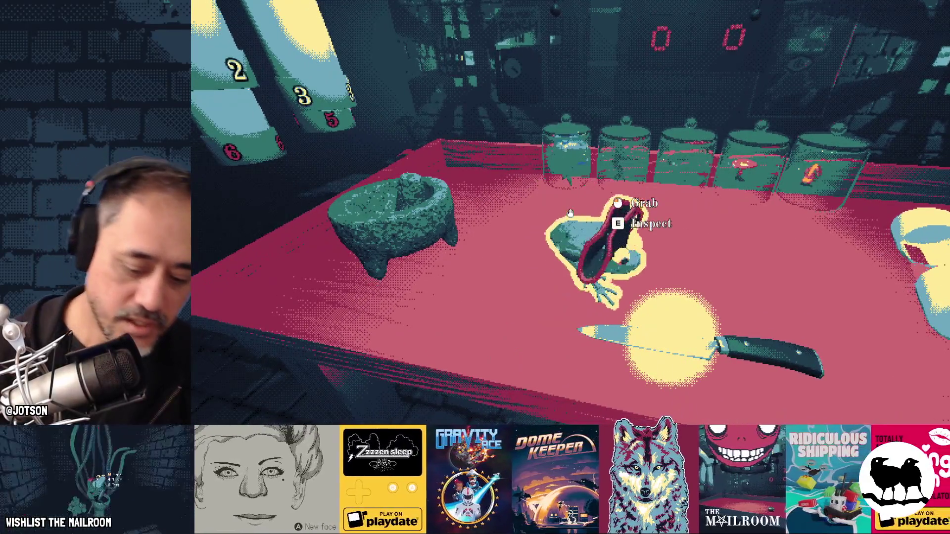
key("F8")
left_click(655, 37)
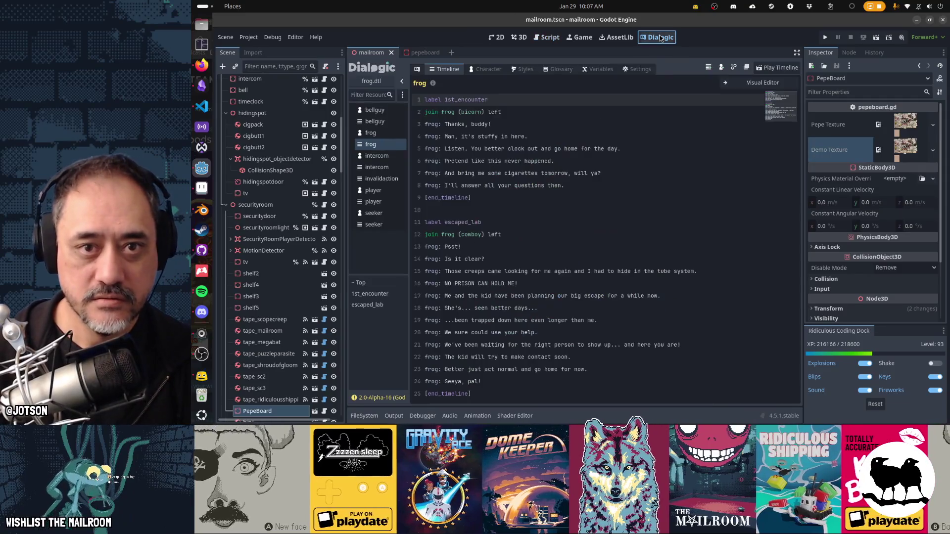
left_click(491, 71)
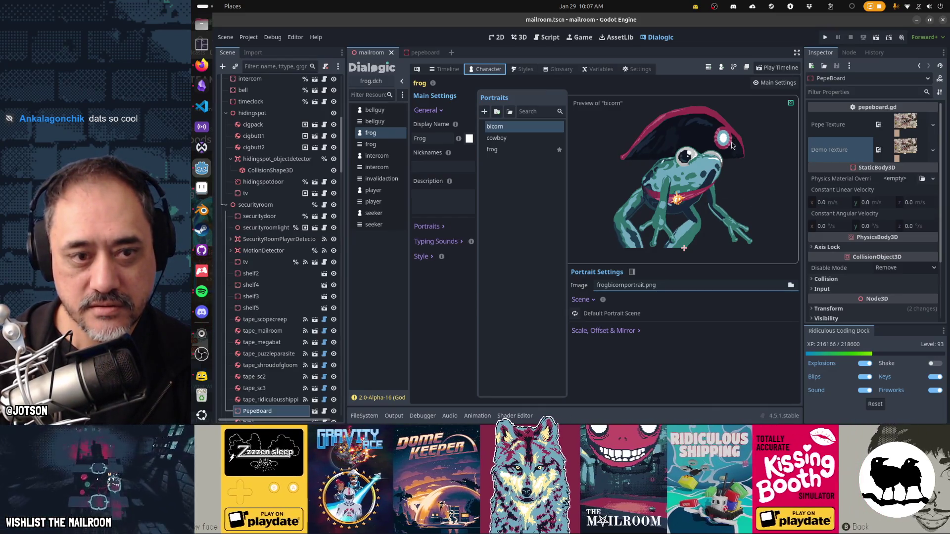
left_click(514, 139)
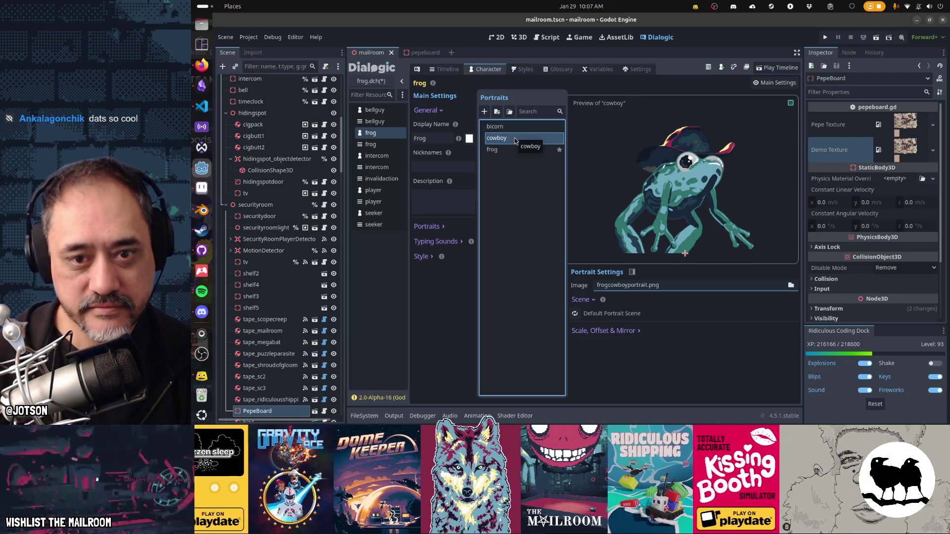
left_click(510, 129)
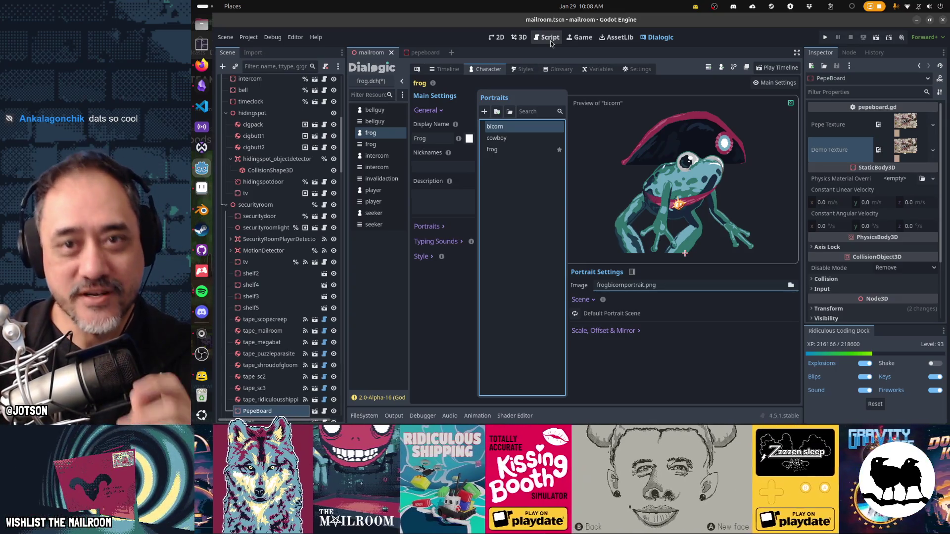
left_click(549, 38)
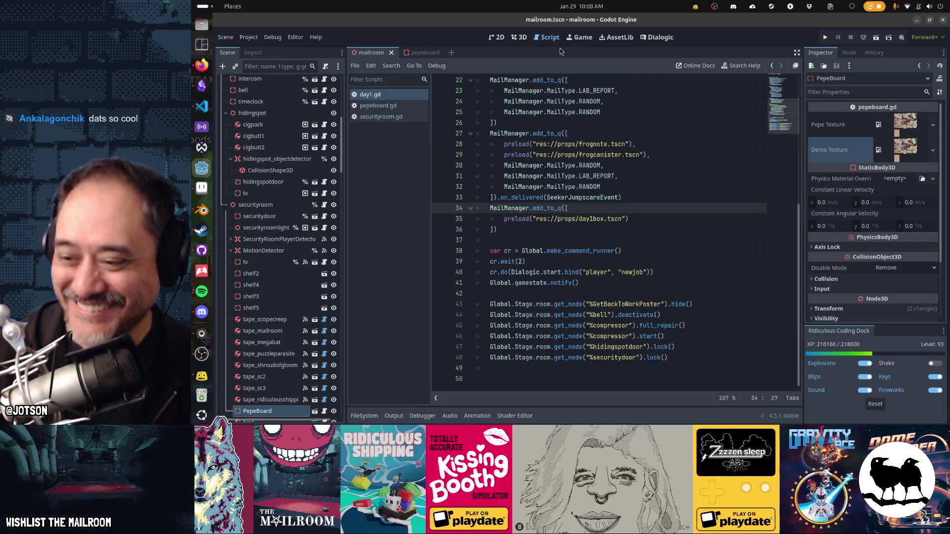
left_click(916, 21)
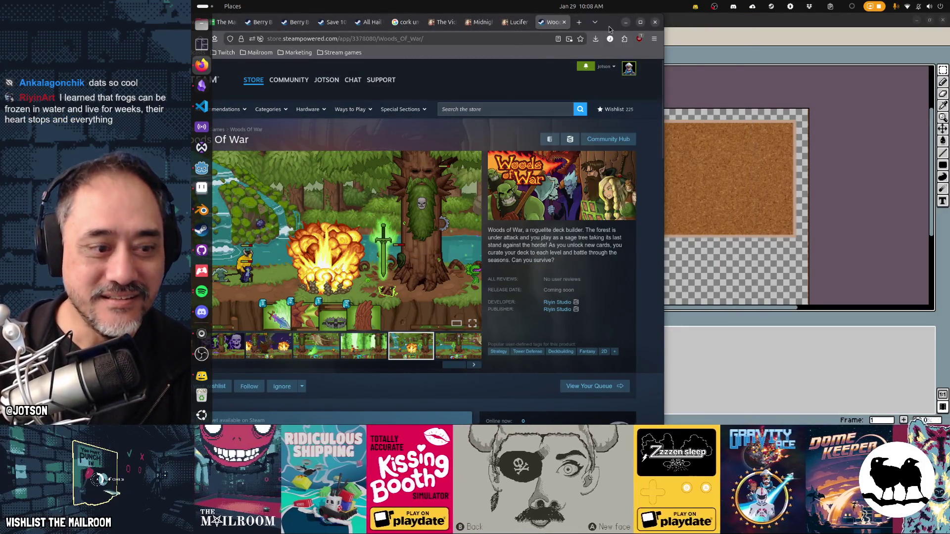
- Move the Firefox window aside and minimise it to reveal pepe_demo.png in Aseprite
left_click_drag(613, 30, 779, 50)
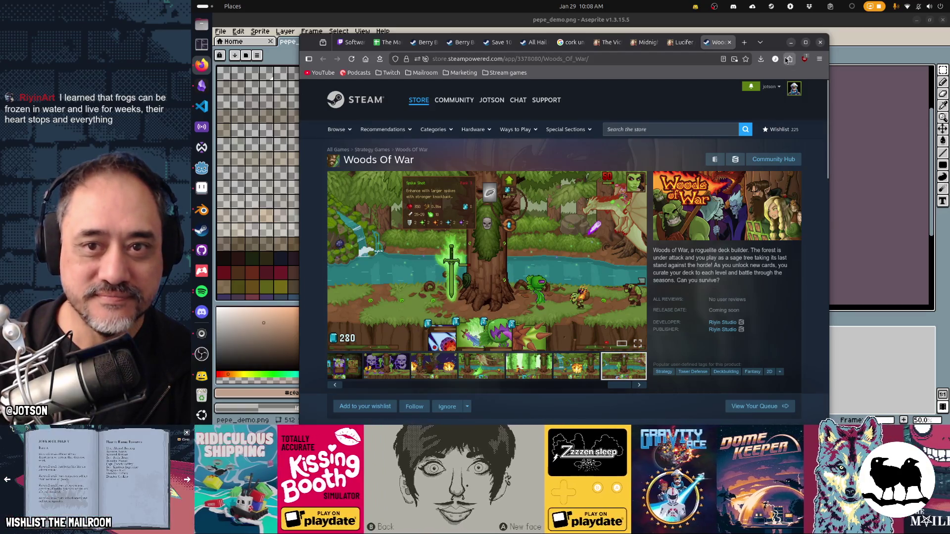
left_click(792, 42)
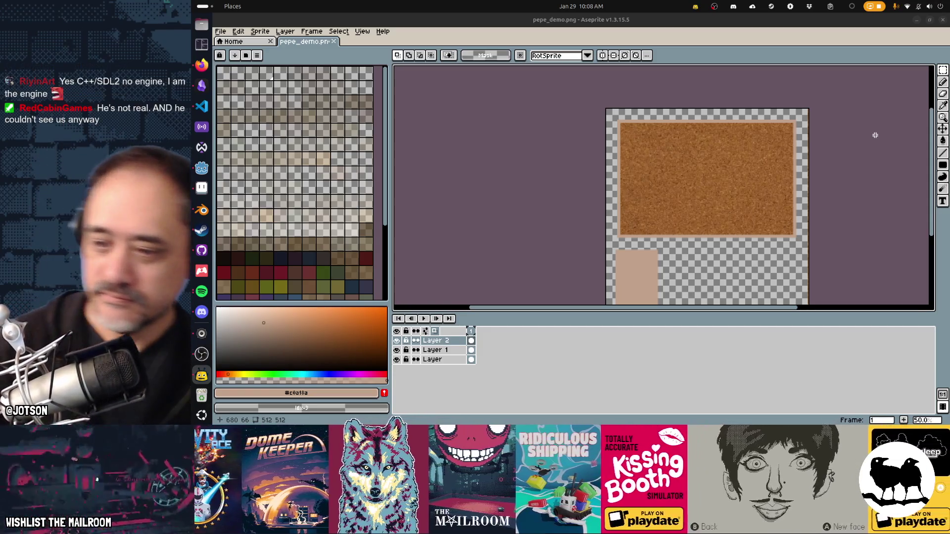
- Zoom out on the cork-board canvas, then bring up bellguy.gd in Visual Studio Code
scroll(874, 135, "down", 1)
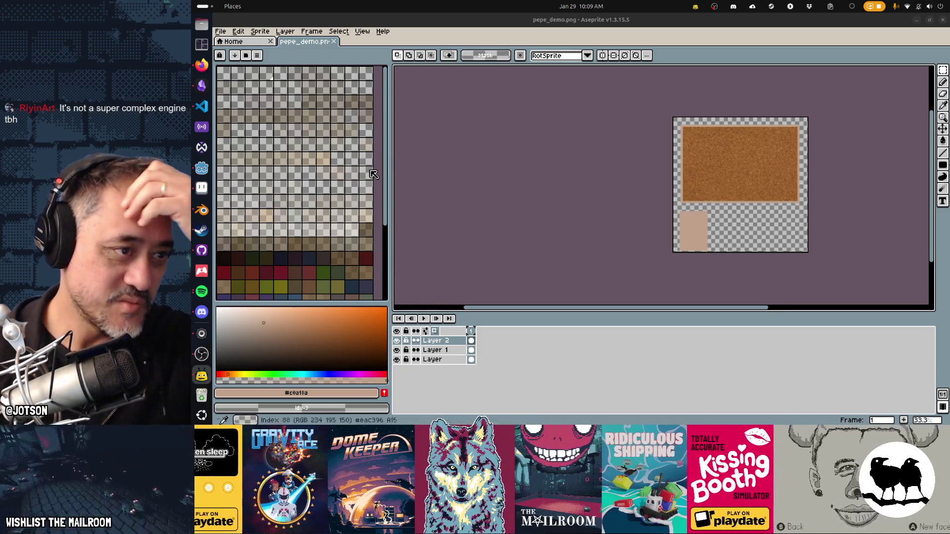
left_click(201, 106)
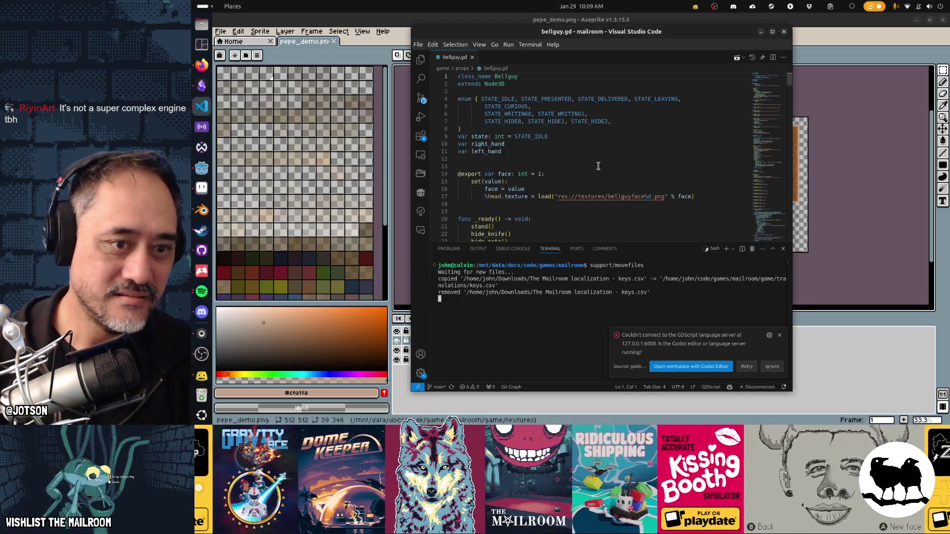
- Add the junk text '<***>&&&&+' and ';;;' to line 25 of bellguy.gd
scroll(602, 165, "down", 3)
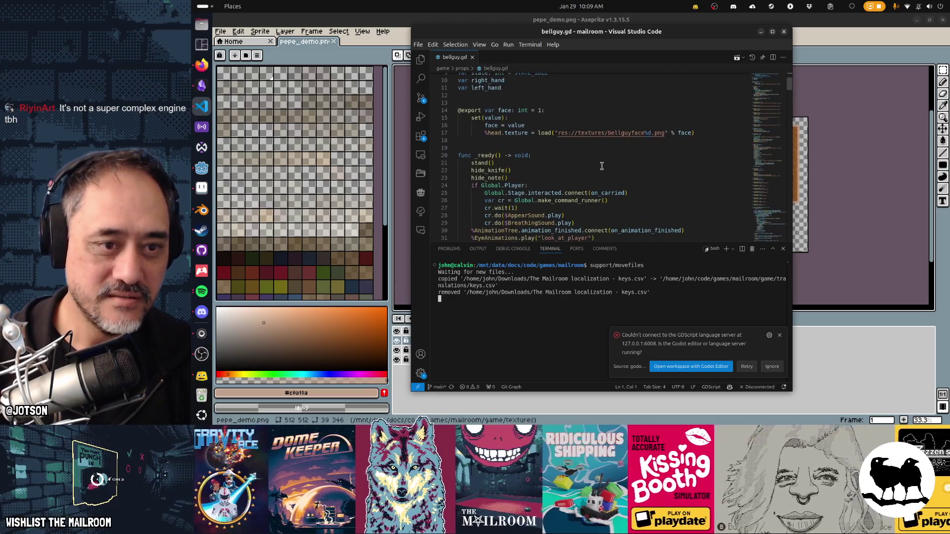
scroll(602, 166, "down", 2)
left_click(658, 163)
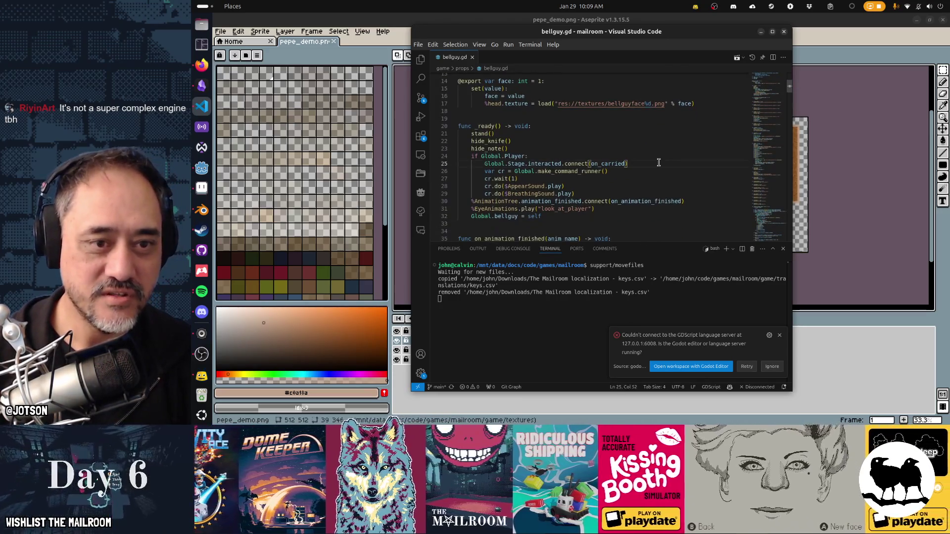
key("shift+Home")
key("Escape")
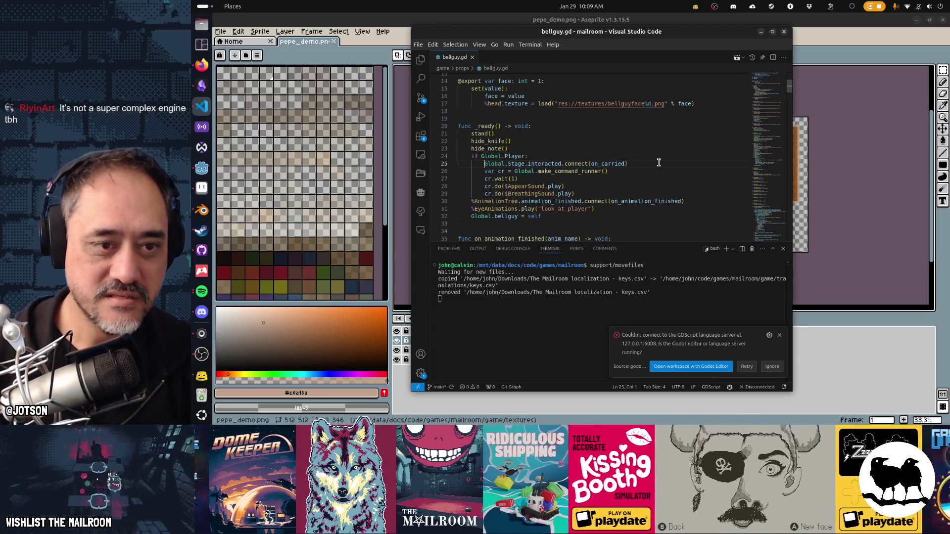
type("<***>&&&")
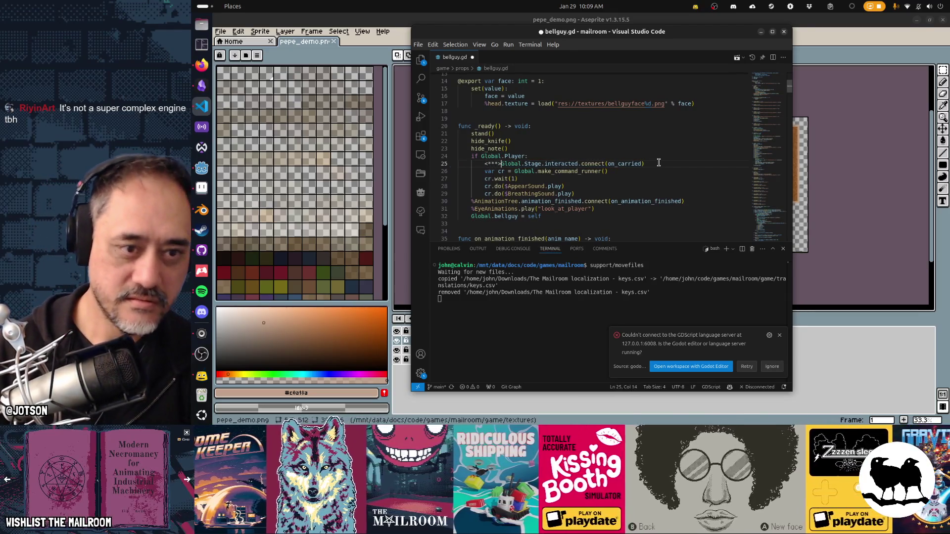
type("&+")
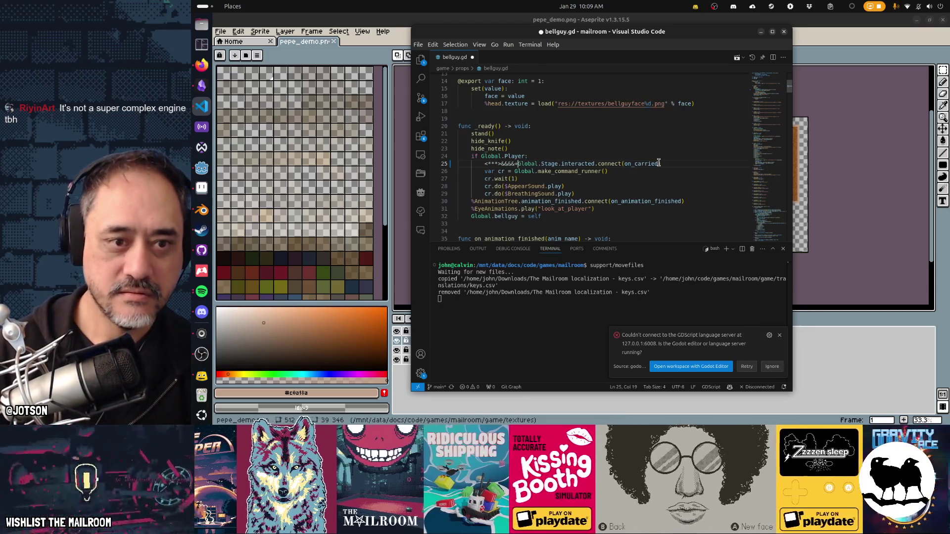
key("End")
type(";;;")
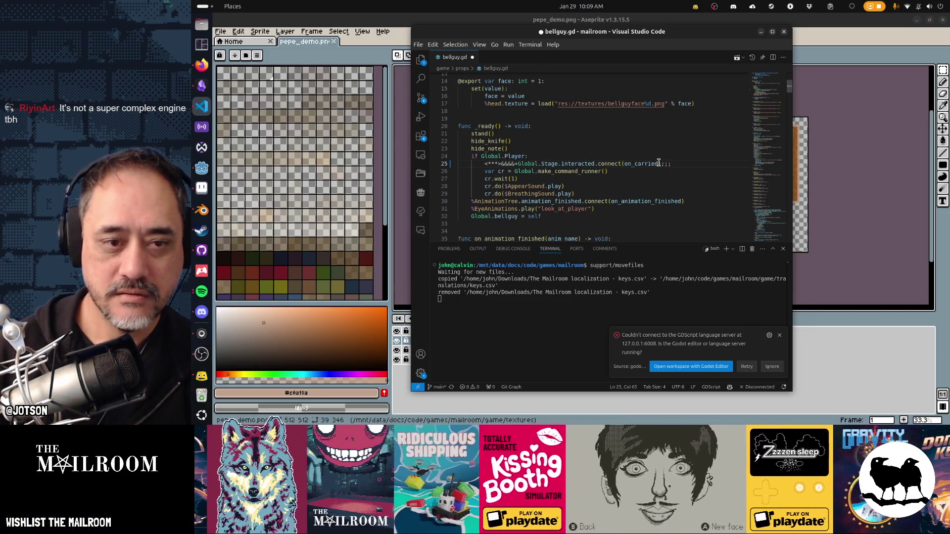
- Append '<struct>>>><<<' after on_carried on line 25
key("shift+Home")
left_click(659, 164)
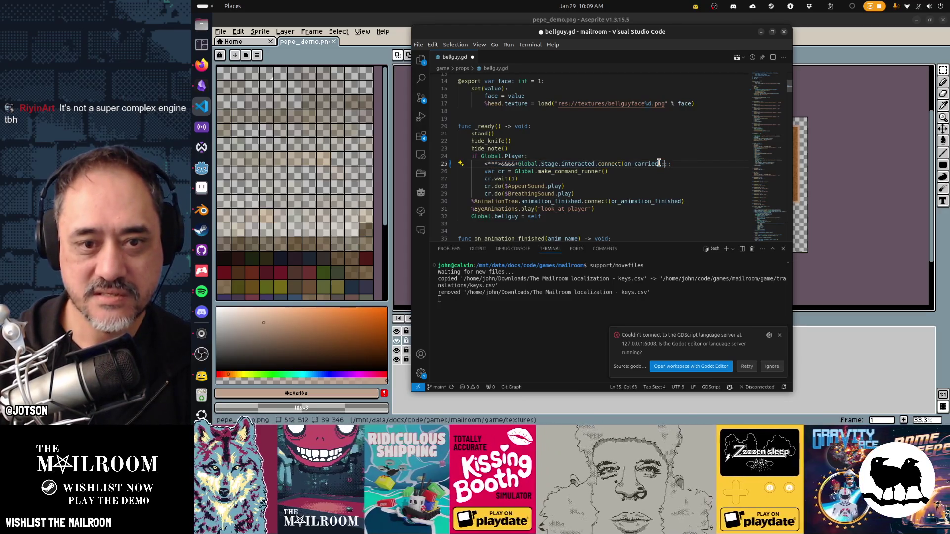
type("<strf")
key("BackSpace")
type("uct>")
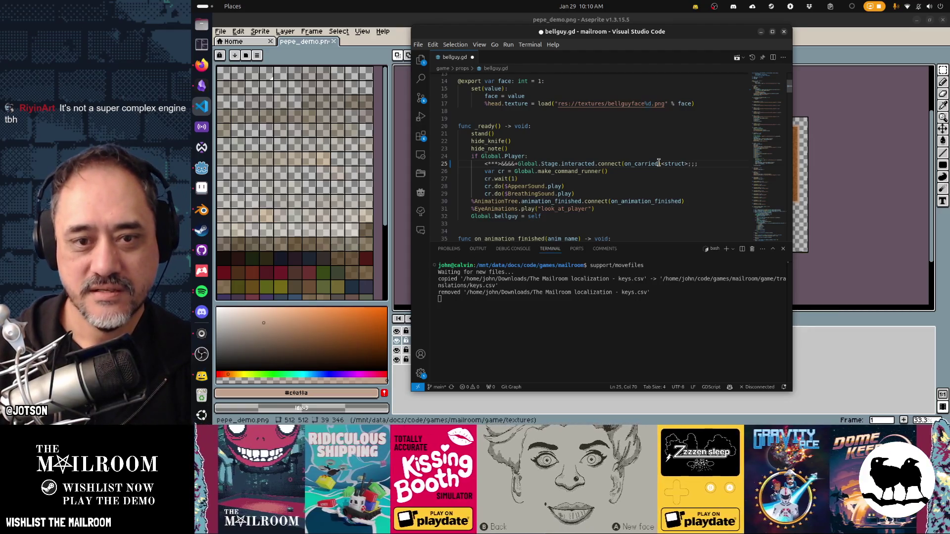
type(">>><<<")
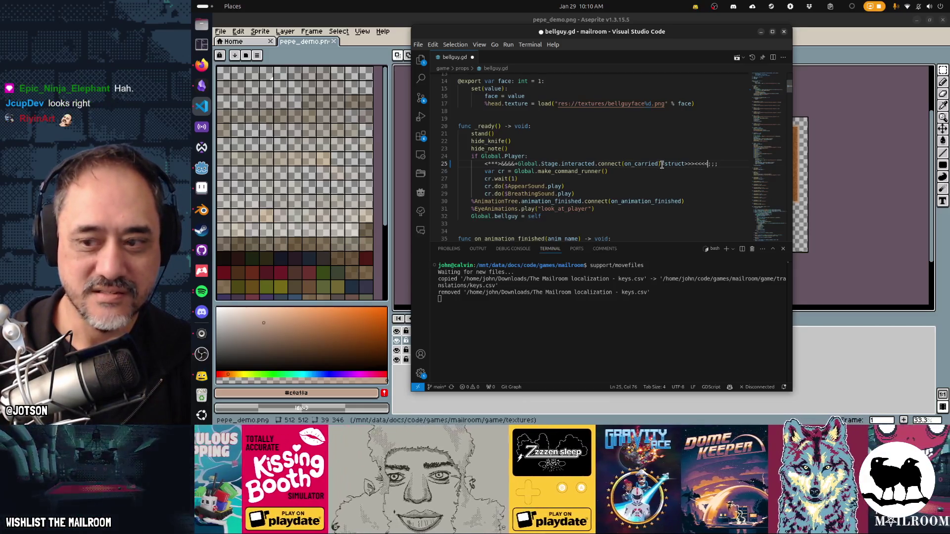
- Strip the junk so line 25 reads Global.Stage.interacted.connect(on_carried) again, then switch back to Aseprite
key("Delete")
key("Delete")
key("Delete")
key("BackSpace")
key("BackSpace")
key("BackSpace")
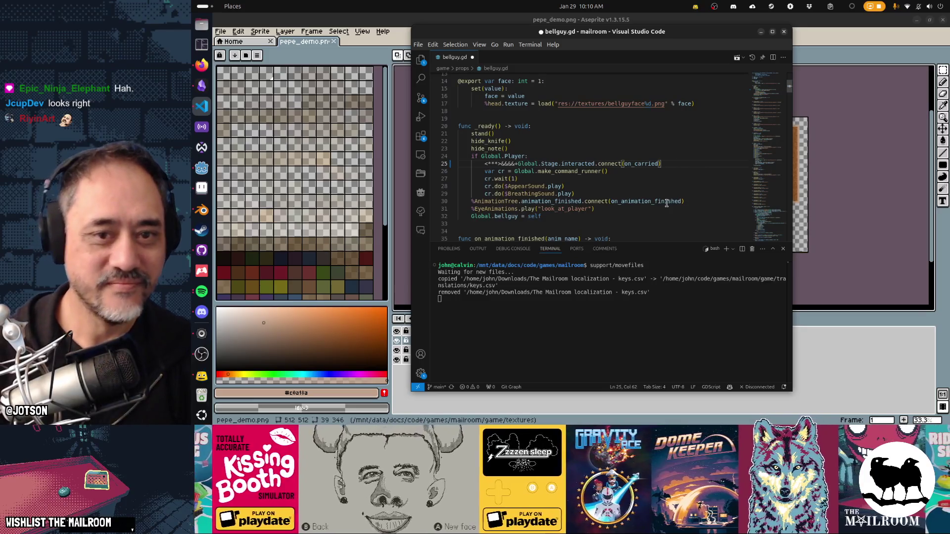
key("ctrl+z")
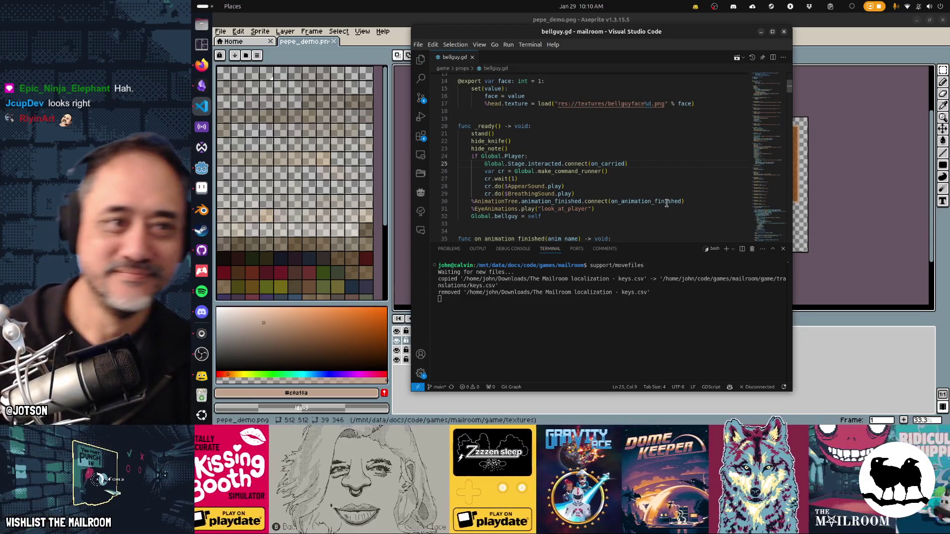
key("alt+Tab")
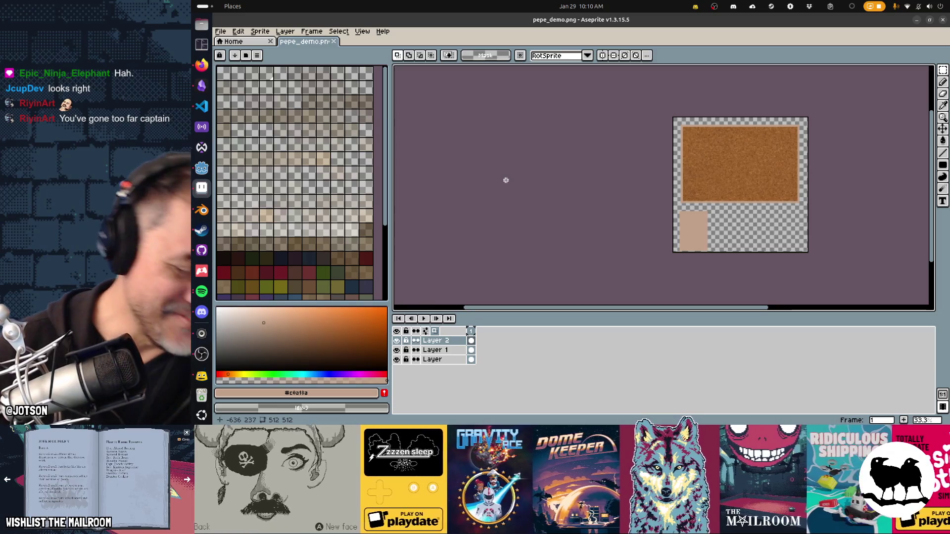
- Zoom in and pan across the pepe_demo.png cork-board texture to look at it up close
scroll(618, 221, "up", 3)
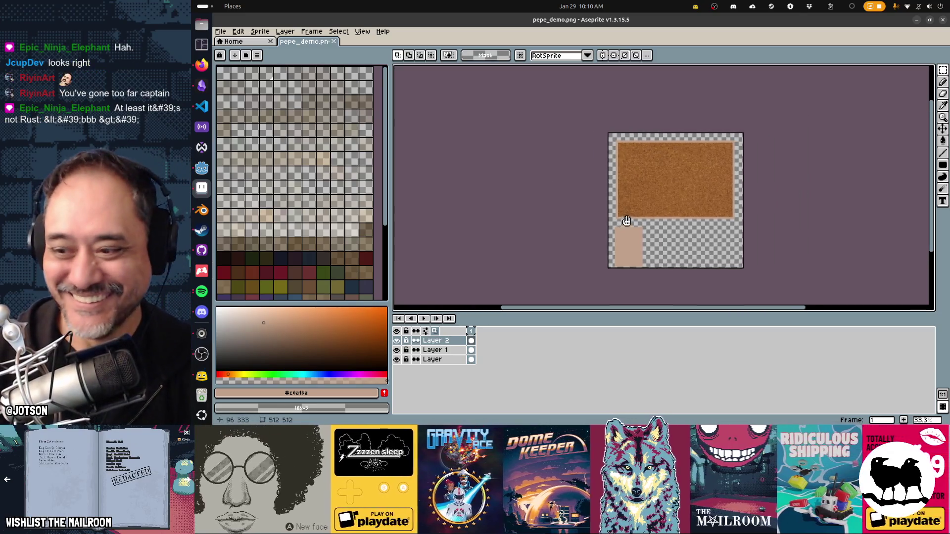
scroll(618, 221, "up", 3)
scroll(643, 232, "right", 2)
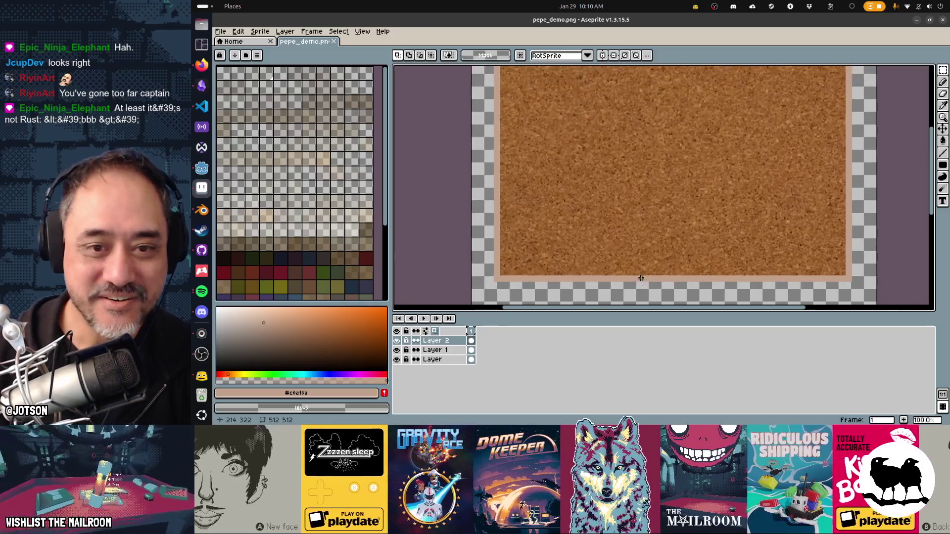
scroll(678, 233, "down", 1)
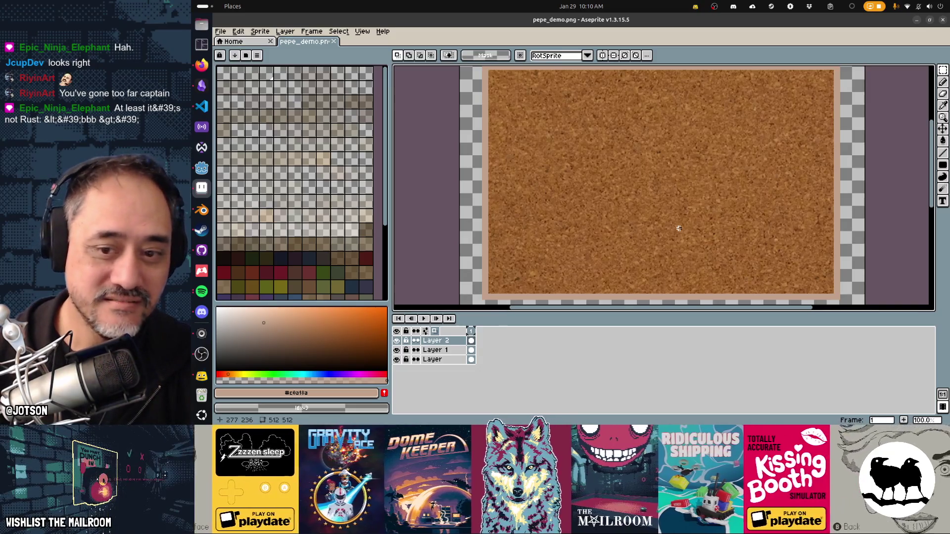
scroll(679, 229, "down", 2)
left_click_drag(690, 233, 674, 215)
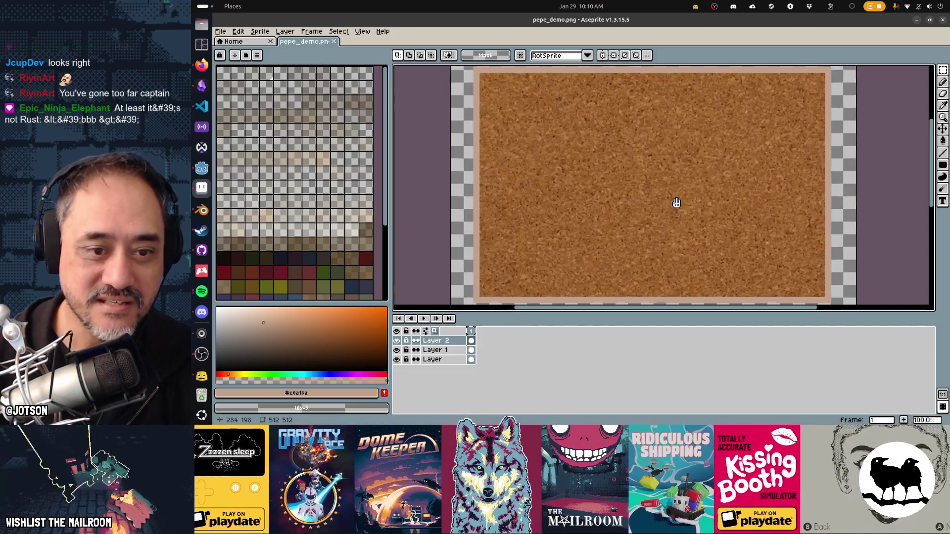
scroll(675, 213, "up", 1)
left_click_drag(679, 205, 678, 207)
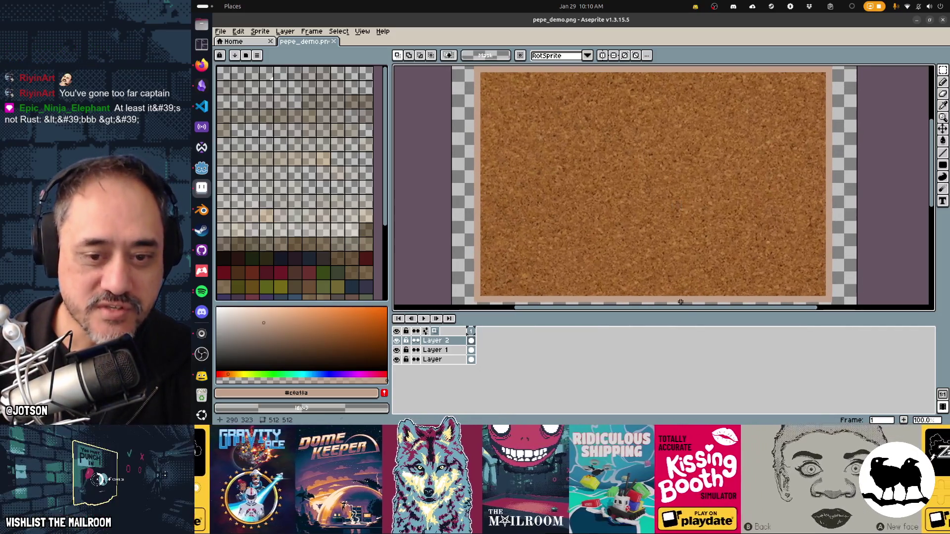
- Drag the canvas/timeline splitter down to give the canvas more room above the layers panel
left_click_drag(677, 314, 683, 324)
scroll(669, 224, "up", 2)
scroll(669, 224, "down", 4)
scroll(671, 225, "up", 2)
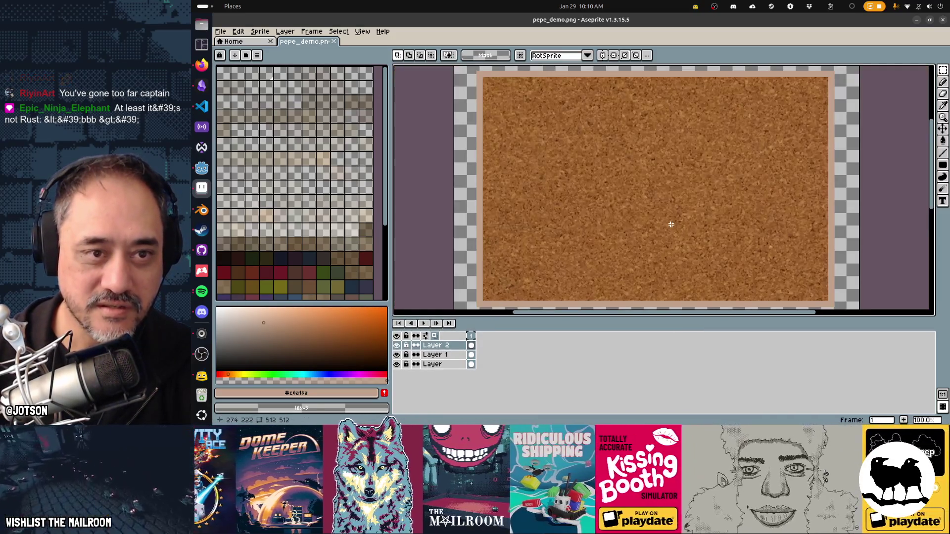
scroll(672, 224, "down", 1)
scroll(673, 222, "up", 1)
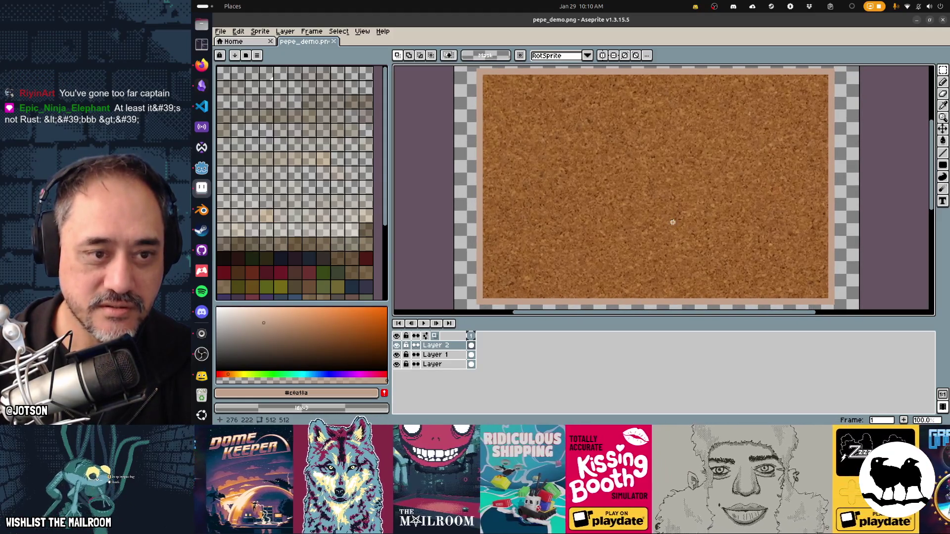